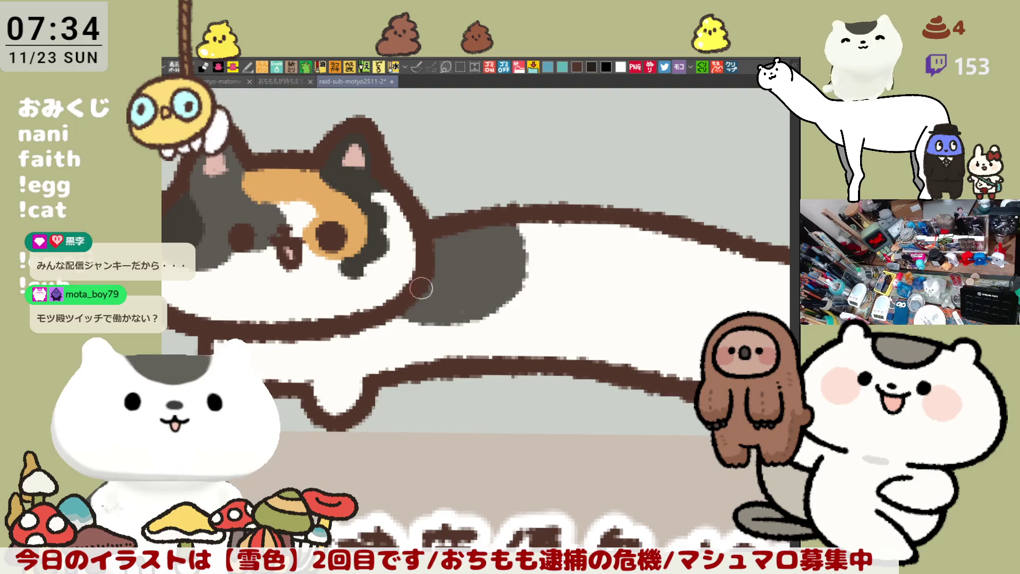
Darken the grey body patch with two dark strokes, then bring the tail into view.
{"action": "mouse_move", "coordinate": [470, 226]}
{"action": "left_mouse_down"}
{"action": "mouse_move", "coordinate": [451, 291]}
{"action": "mouse_move", "coordinate": [423, 287]}
{"action": "mouse_move", "coordinate": [426, 277]}
{"action": "mouse_move", "coordinate": [478, 263]}
{"action": "left_mouse_up"}
{"action": "mouse_move", "coordinate": [576, 293]}
{"action": "left_mouse_down"}
{"action": "mouse_move", "coordinate": [496, 283]}
{"action": "mouse_move", "coordinate": [523, 298]}
{"action": "left_mouse_up"}
{"action": "scroll", "coordinate": [533, 316], "scroll_direction": "down", "scroll_amount": 3}
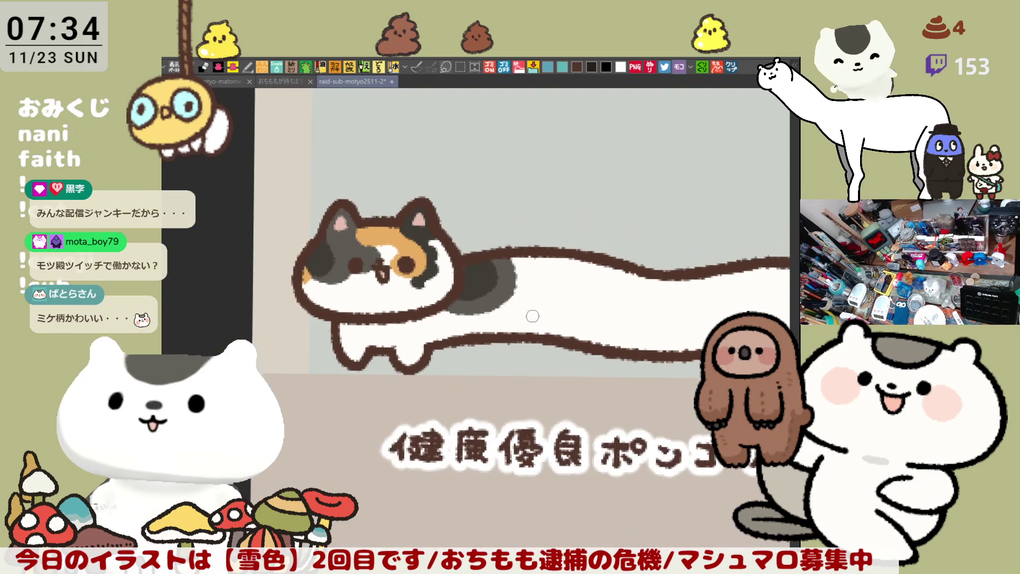
{"action": "scroll", "coordinate": [533, 317], "scroll_direction": "up", "scroll_amount": 1}
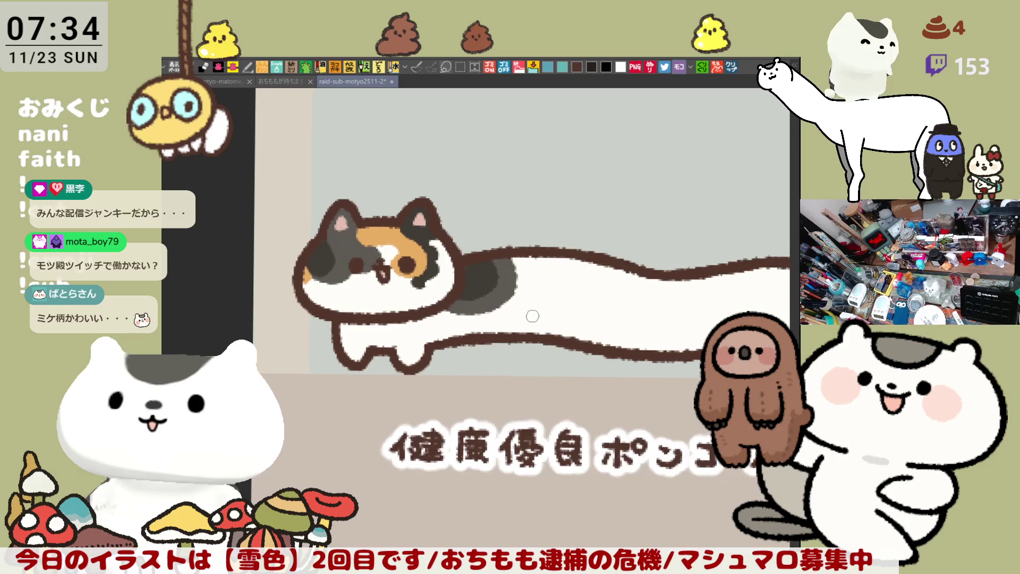
{"action": "left_click_drag", "start_coordinate": [533, 316], "coordinate": [462, 325]}
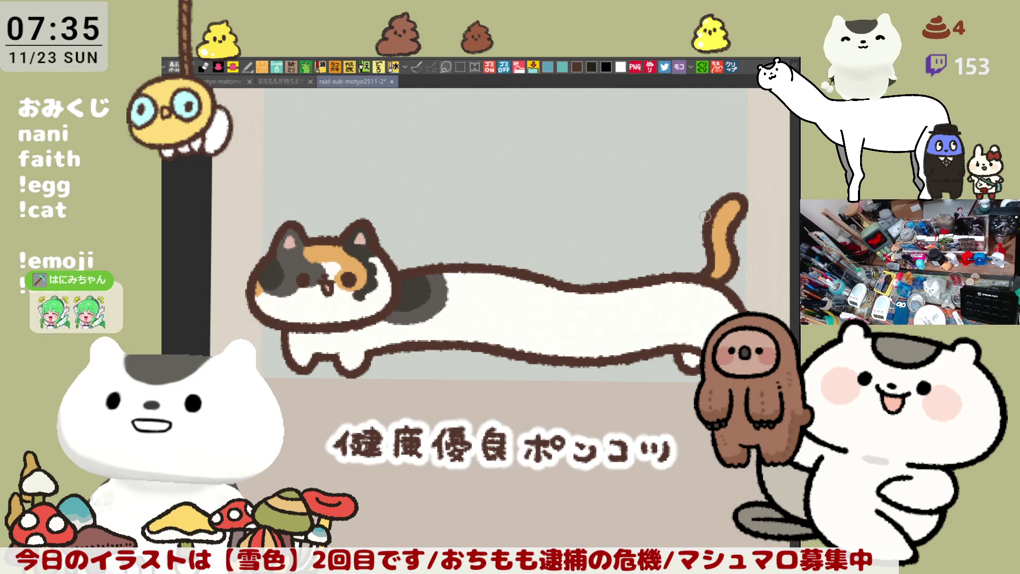
Paint the tail tip dark grey with stripes and add an orange mark on the white body.
{"action": "left_click_drag", "start_coordinate": [711, 225], "coordinate": [731, 219]}
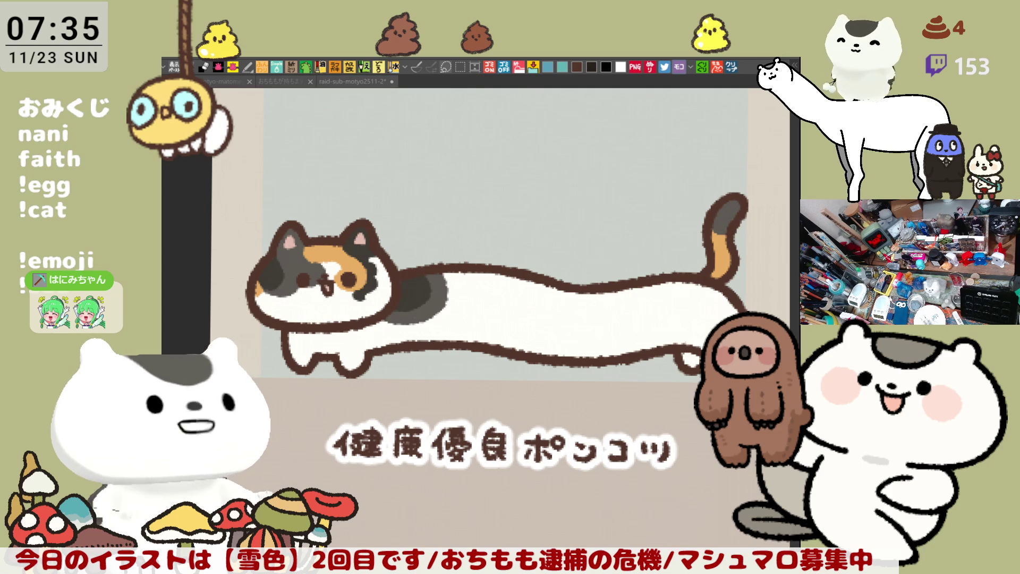
{"action": "mouse_move", "coordinate": [716, 206]}
{"action": "left_mouse_down"}
{"action": "mouse_move", "coordinate": [734, 203]}
{"action": "mouse_move", "coordinate": [740, 223]}
{"action": "left_mouse_up"}
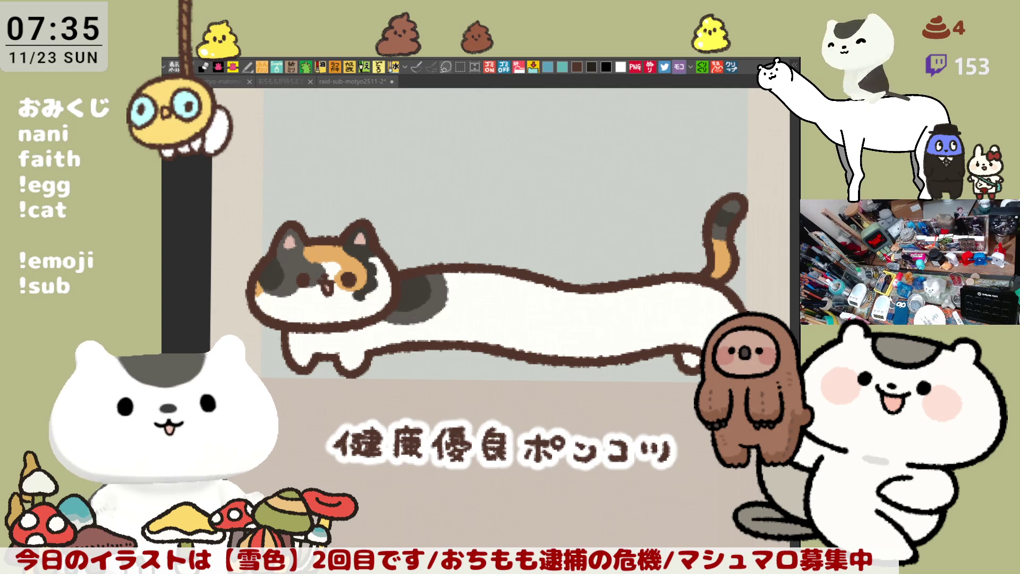
{"action": "mouse_move", "coordinate": [609, 292]}
{"action": "left_mouse_down"}
{"action": "mouse_move", "coordinate": [626, 313]}
{"action": "mouse_move", "coordinate": [675, 285]}
{"action": "left_mouse_up"}
Paint a solid orange patch on the cat's rear near the back leg, redoing misplaced strokes.
{"action": "key", "text": "ctrl+z"}
{"action": "key", "text": "ctrl+z"}
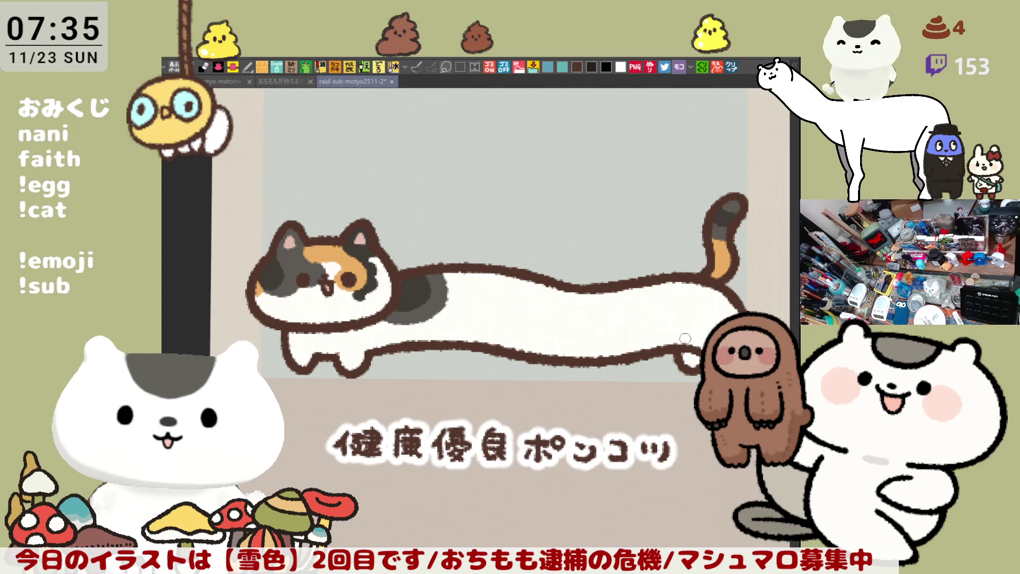
{"action": "left_click_drag", "start_coordinate": [728, 305], "coordinate": [701, 338]}
{"action": "key", "text": "ctrl+z"}
{"action": "left_click_drag", "start_coordinate": [731, 300], "coordinate": [699, 347]}
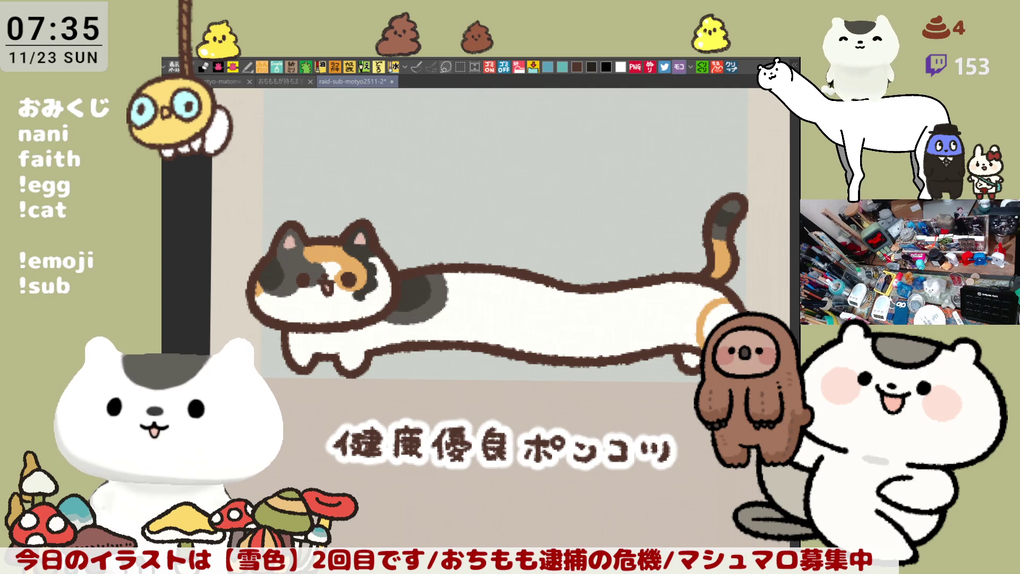
{"action": "left_click_drag", "start_coordinate": [728, 306], "coordinate": [707, 335]}
{"action": "key", "text": "alt+Tab"}
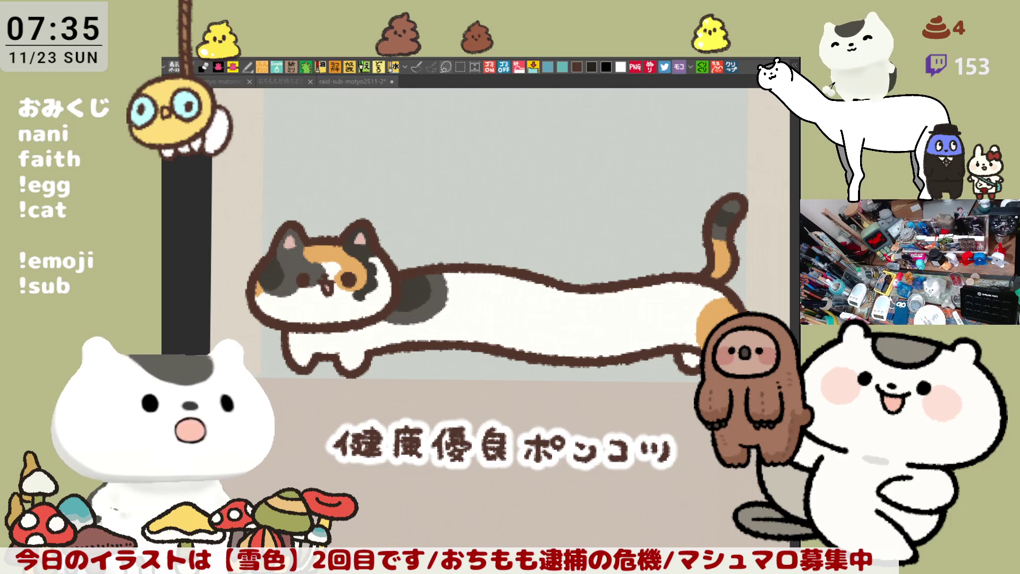
{"action": "key", "text": "alt+Tab"}
{"action": "left_click_drag", "start_coordinate": [733, 304], "coordinate": [712, 332]}
{"action": "key", "text": "ctrl+z"}
{"action": "mouse_move", "coordinate": [736, 301]}
{"action": "left_mouse_down"}
{"action": "mouse_move", "coordinate": [710, 332]}
{"action": "mouse_move", "coordinate": [730, 300]}
{"action": "left_mouse_up"}
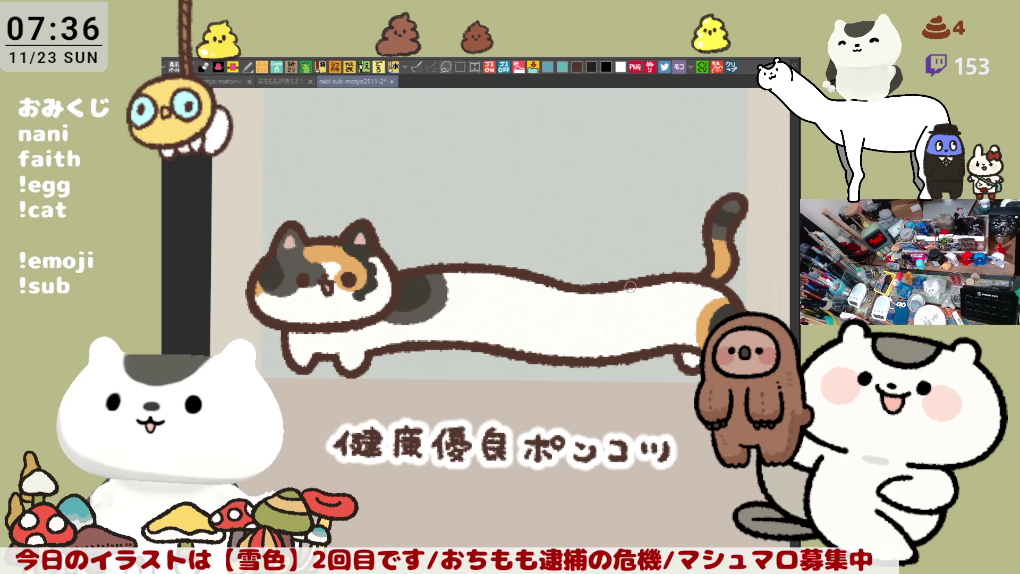
Paint dark grey patches on the cat's back and front leg, then save the drawing.
{"action": "mouse_move", "coordinate": [640, 288]}
{"action": "left_mouse_down"}
{"action": "mouse_move", "coordinate": [696, 294]}
{"action": "mouse_move", "coordinate": [712, 284]}
{"action": "left_mouse_up"}
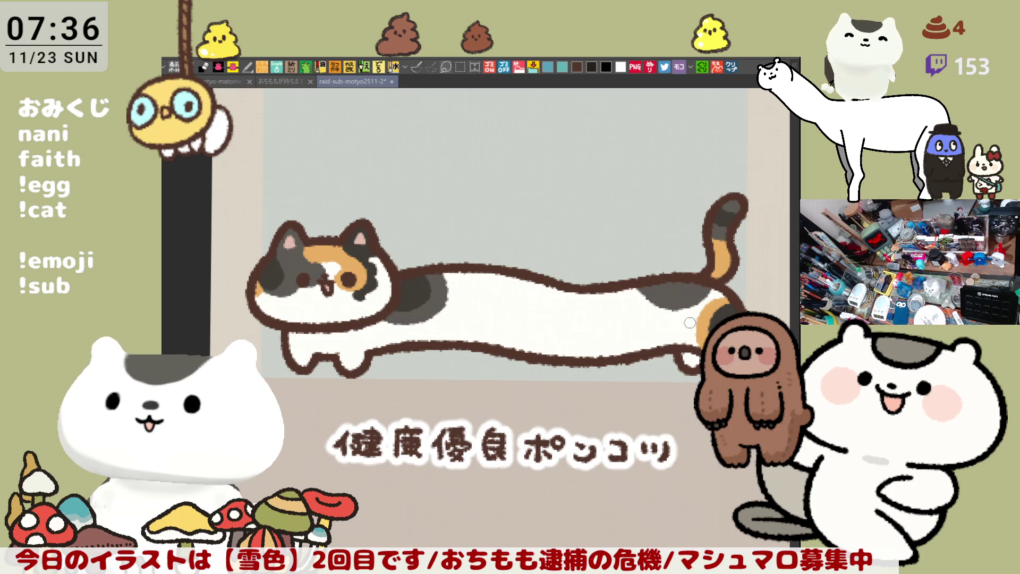
{"action": "scroll", "coordinate": [697, 330], "scroll_direction": "up", "scroll_amount": 2}
{"action": "left_click_drag", "start_coordinate": [600, 279], "coordinate": [523, 276]}
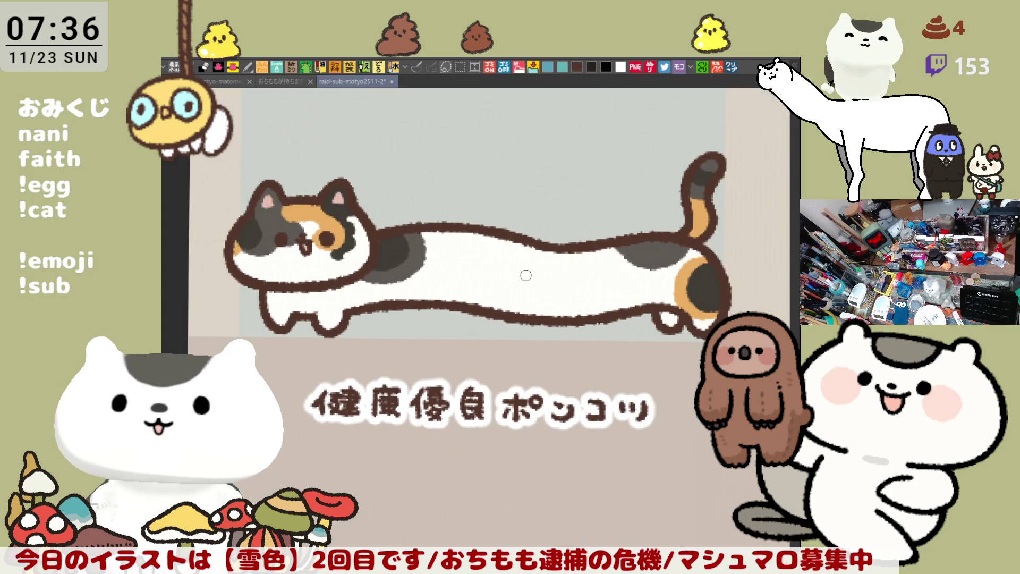
{"action": "left_click_drag", "start_coordinate": [267, 295], "coordinate": [294, 309]}
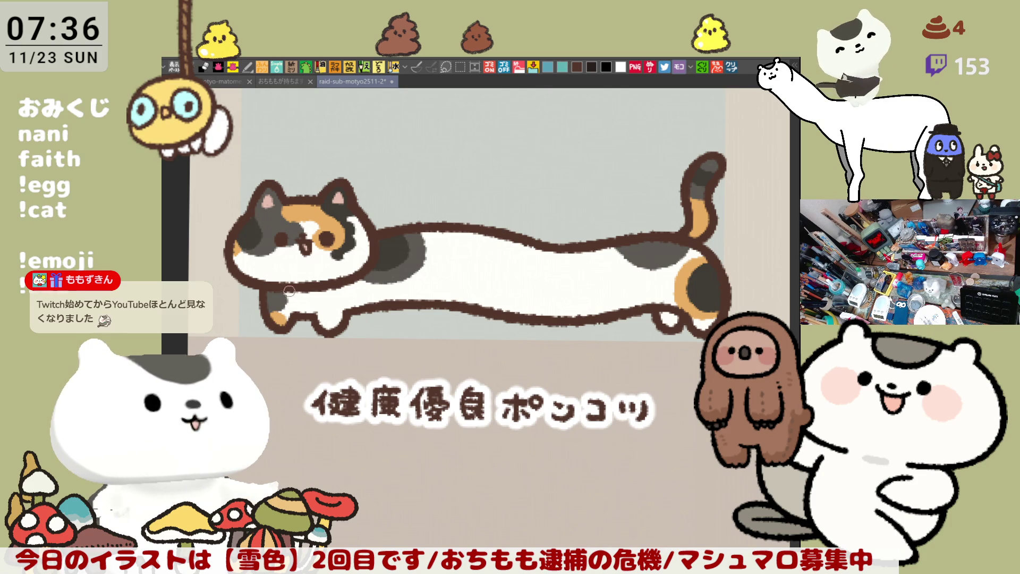
{"action": "key", "text": "ctrl+s"}
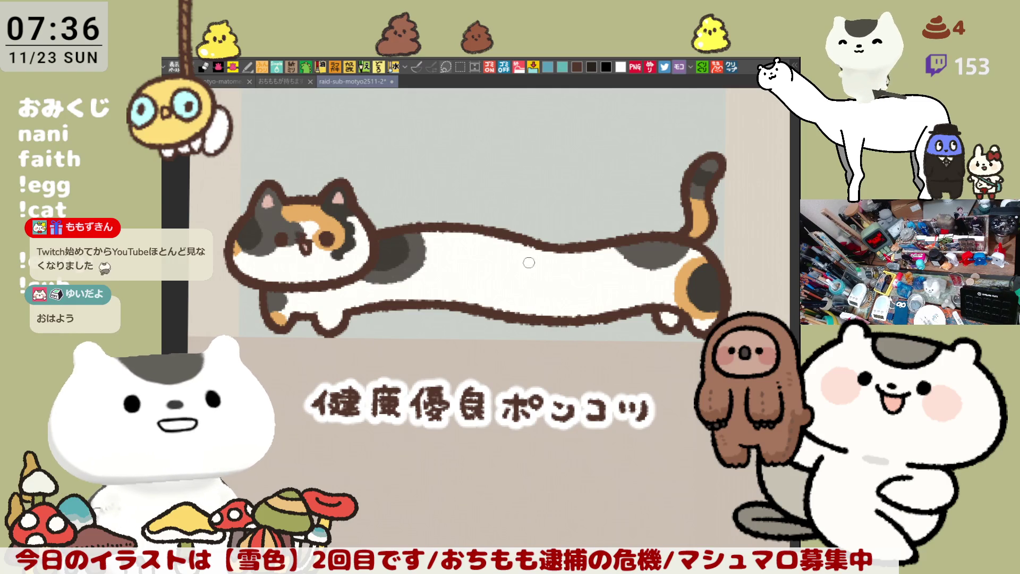
{"action": "left_click_drag", "start_coordinate": [575, 270], "coordinate": [543, 298]}
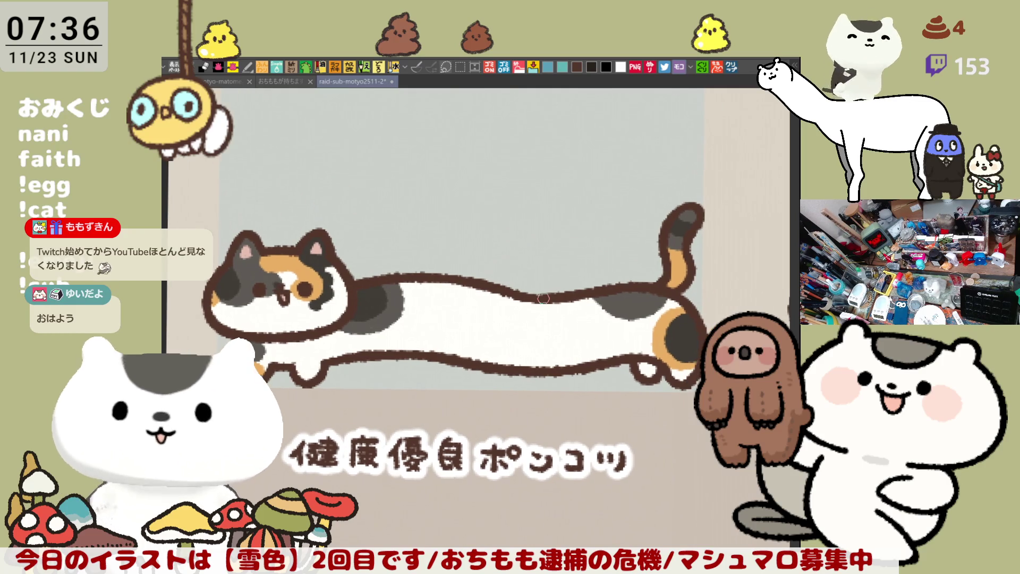
Zoom and pan the canvas from the calico cat over to the white cat labelled ゆに.
{"action": "scroll", "coordinate": [543, 298], "scroll_direction": "down", "scroll_amount": 5}
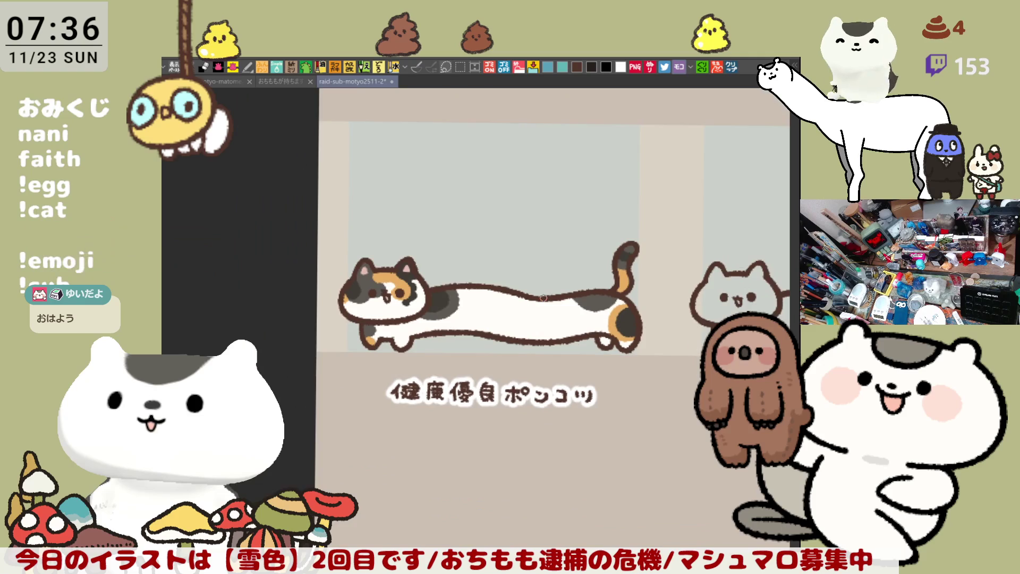
{"action": "scroll", "coordinate": [543, 298], "scroll_direction": "up", "scroll_amount": 3}
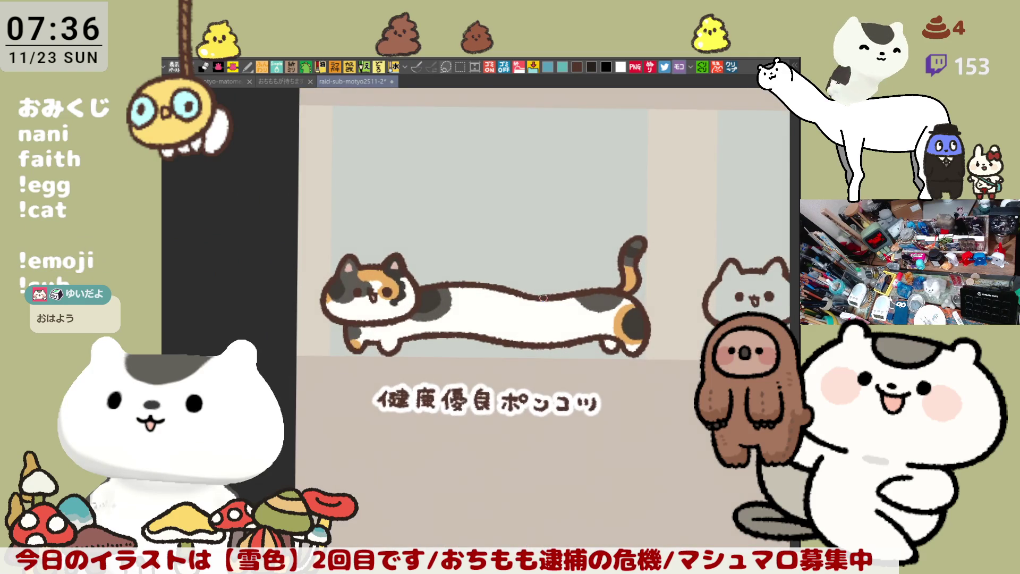
{"action": "scroll", "coordinate": [543, 298], "scroll_direction": "up", "scroll_amount": 1}
{"action": "scroll", "coordinate": [543, 298], "scroll_direction": "up", "scroll_amount": 1}
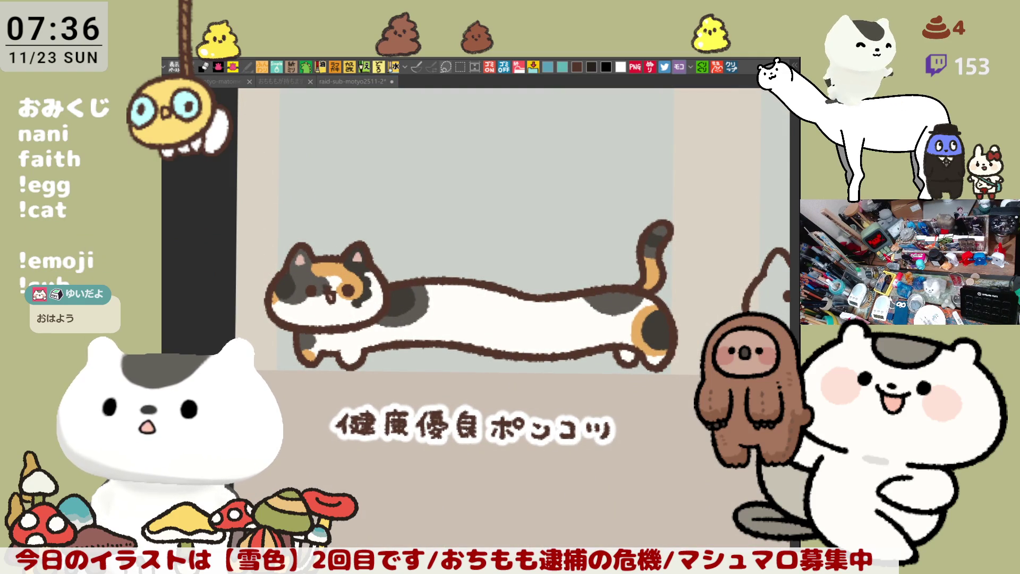
{"action": "left_click_drag", "start_coordinate": [618, 381], "coordinate": [441, 366]}
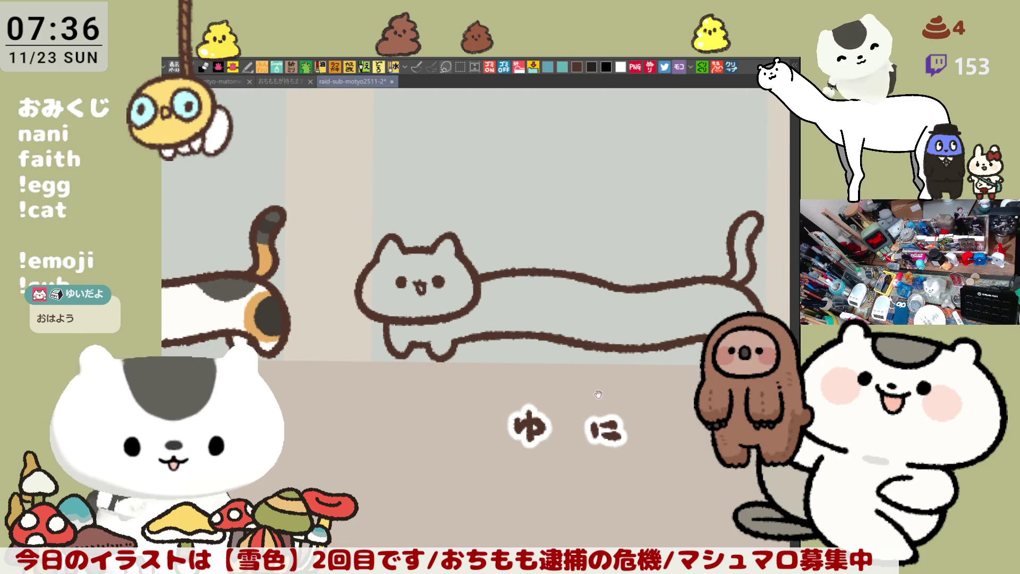
Zoom in on the white cat's head and draw a brown curl inside the left ear.
{"action": "left_click_drag", "start_coordinate": [620, 393], "coordinate": [593, 413]}
{"action": "scroll", "coordinate": [605, 394], "scroll_direction": "up", "scroll_amount": 3}
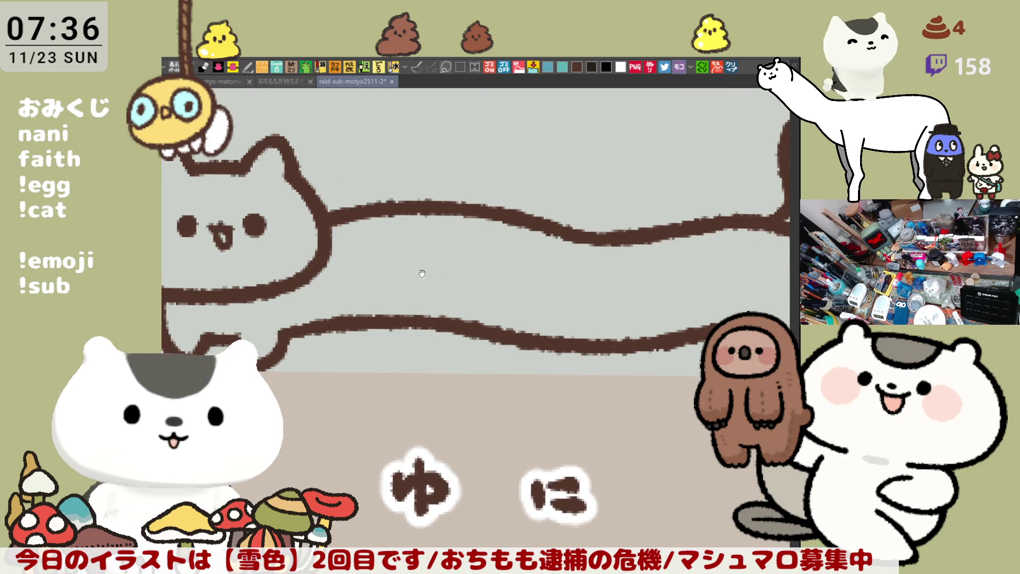
{"action": "left_click_drag", "start_coordinate": [406, 261], "coordinate": [673, 338]}
{"action": "mouse_move", "coordinate": [462, 245]}
{"action": "left_mouse_down"}
{"action": "mouse_move", "coordinate": [510, 241]}
{"action": "mouse_move", "coordinate": [458, 249]}
{"action": "mouse_move", "coordinate": [480, 241]}
{"action": "mouse_move", "coordinate": [526, 263]}
{"action": "left_mouse_up"}
{"action": "key", "text": "ctrl+z"}
{"action": "left_click_drag", "start_coordinate": [481, 239], "coordinate": [513, 267]}
{"action": "key", "text": "ctrl+z"}
{"action": "key", "text": "ctrl+z"}
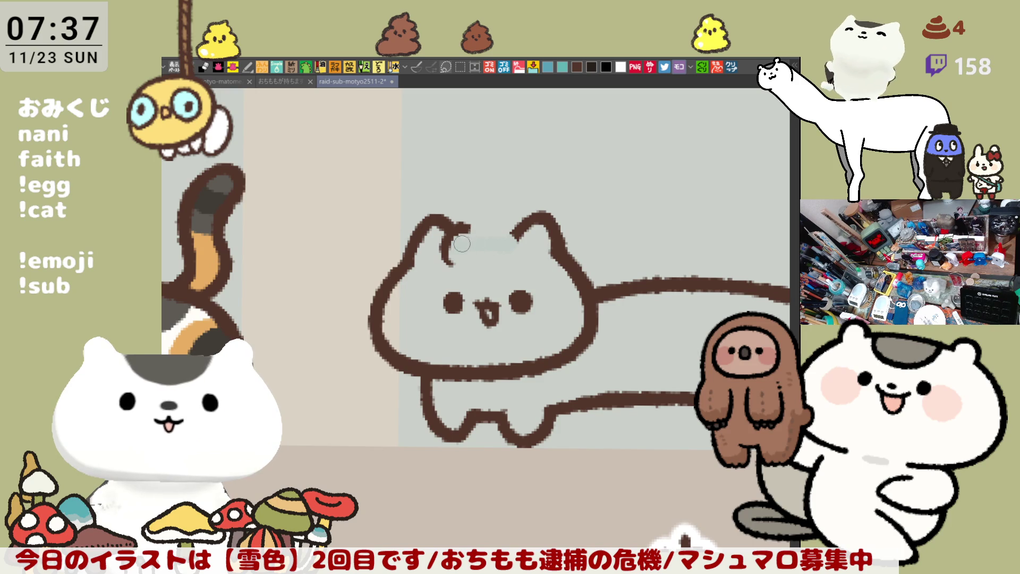
{"action": "left_click_drag", "start_coordinate": [460, 224], "coordinate": [490, 231]}
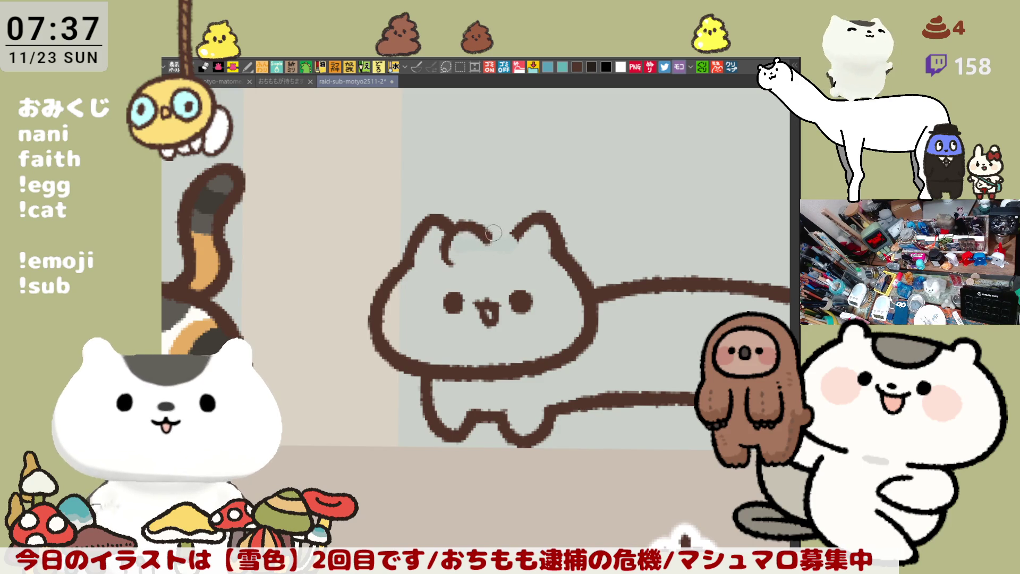
{"action": "key", "text": "ctrl+z"}
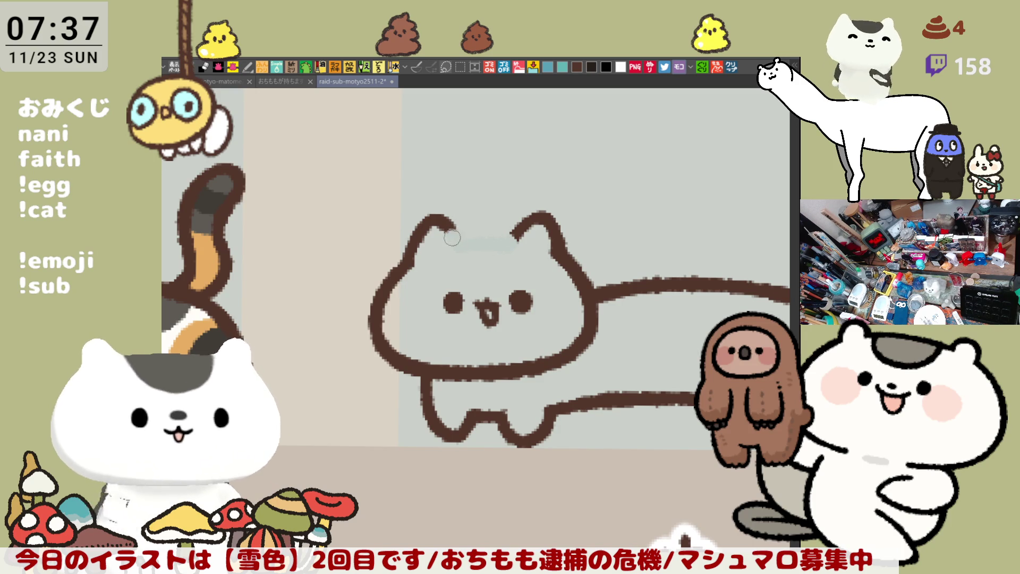
{"action": "left_click_drag", "start_coordinate": [454, 269], "coordinate": [478, 233]}
{"action": "key", "text": "ctrl+z"}
{"action": "left_click_drag", "start_coordinate": [452, 274], "coordinate": [483, 243]}
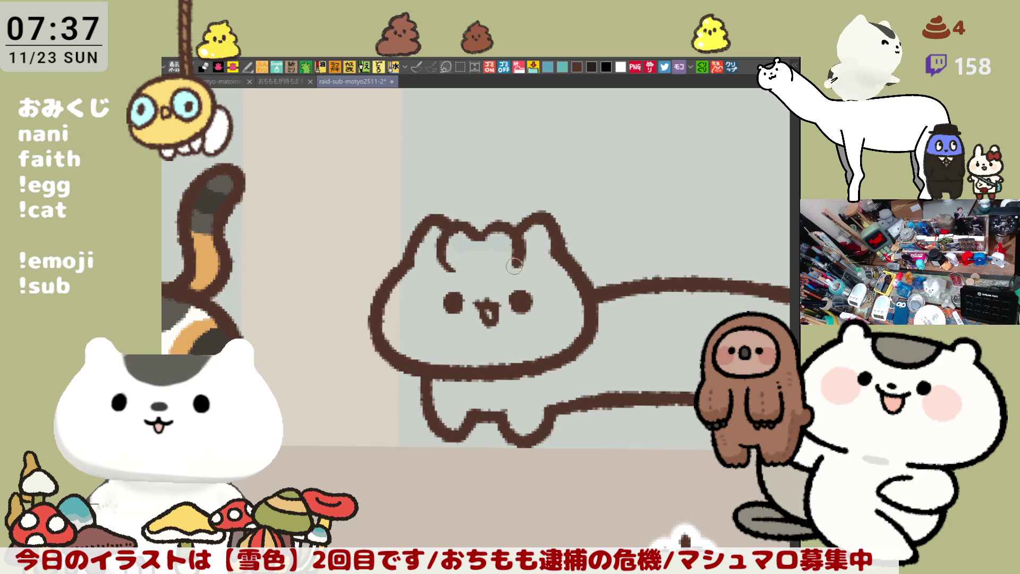
With the view flipped, add brown curls across the head top and under the right ear.
{"action": "key", "text": "h"}
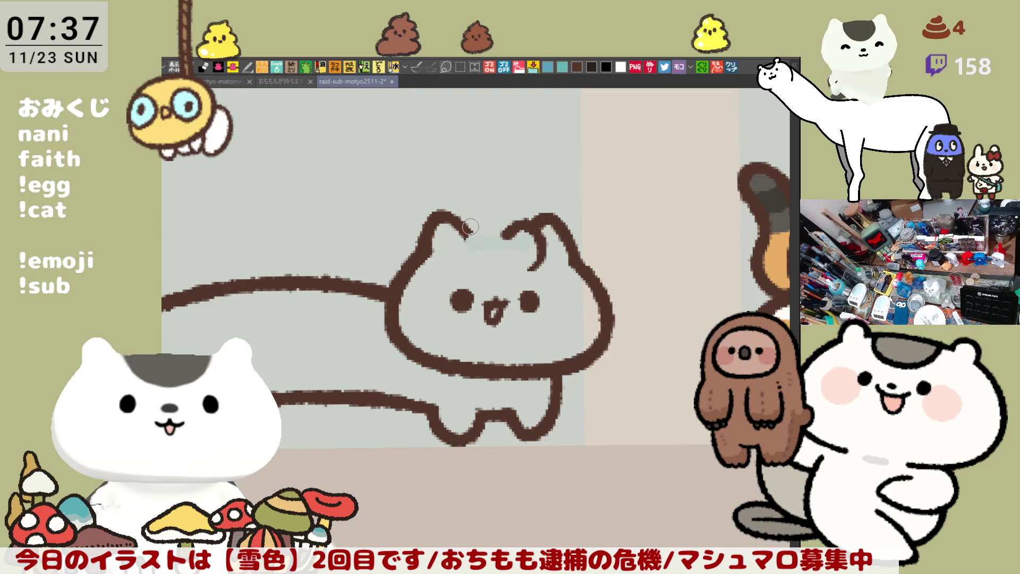
{"action": "left_click_drag", "start_coordinate": [472, 227], "coordinate": [504, 262]}
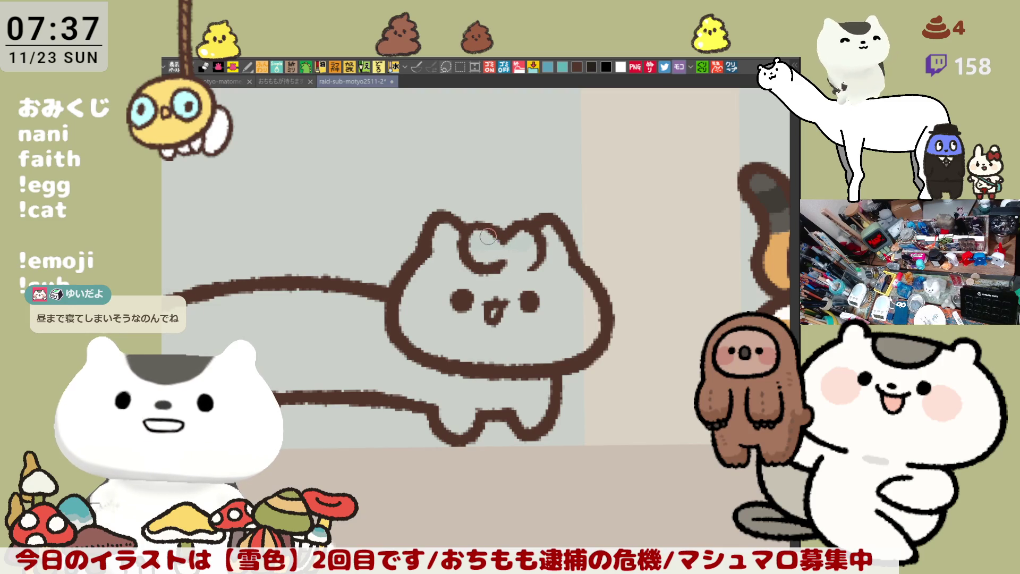
{"action": "key", "text": "ctrl+z"}
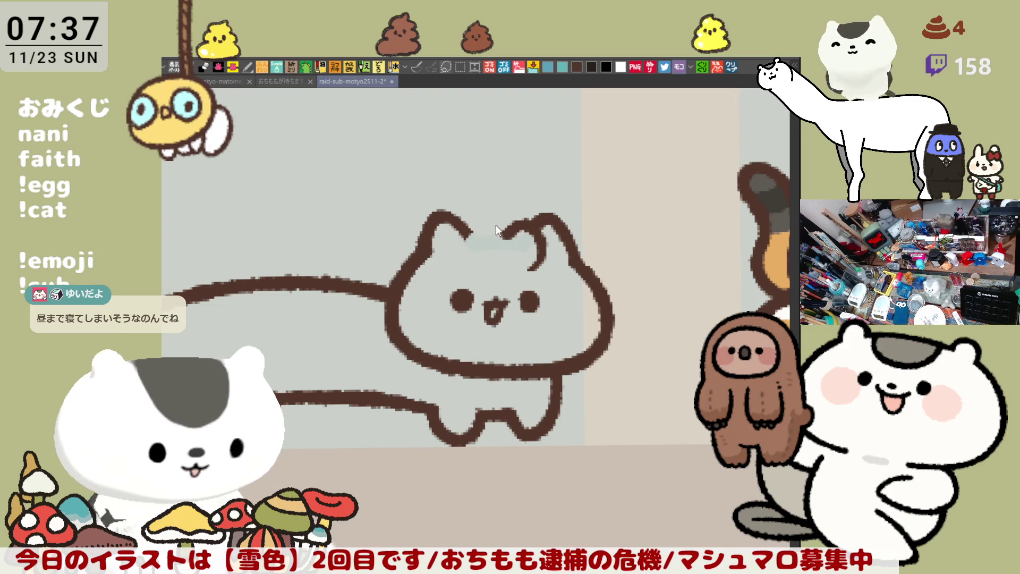
{"action": "mouse_move", "coordinate": [470, 226]}
{"action": "left_mouse_down"}
{"action": "mouse_move", "coordinate": [486, 269]}
{"action": "mouse_move", "coordinate": [505, 273]}
{"action": "mouse_move", "coordinate": [476, 269]}
{"action": "mouse_move", "coordinate": [500, 271]}
{"action": "left_mouse_up"}
{"action": "key", "text": "ctrl+z"}
{"action": "mouse_move", "coordinate": [468, 229]}
{"action": "left_mouse_down"}
{"action": "mouse_move", "coordinate": [497, 223]}
{"action": "mouse_move", "coordinate": [504, 234]}
{"action": "left_mouse_up"}
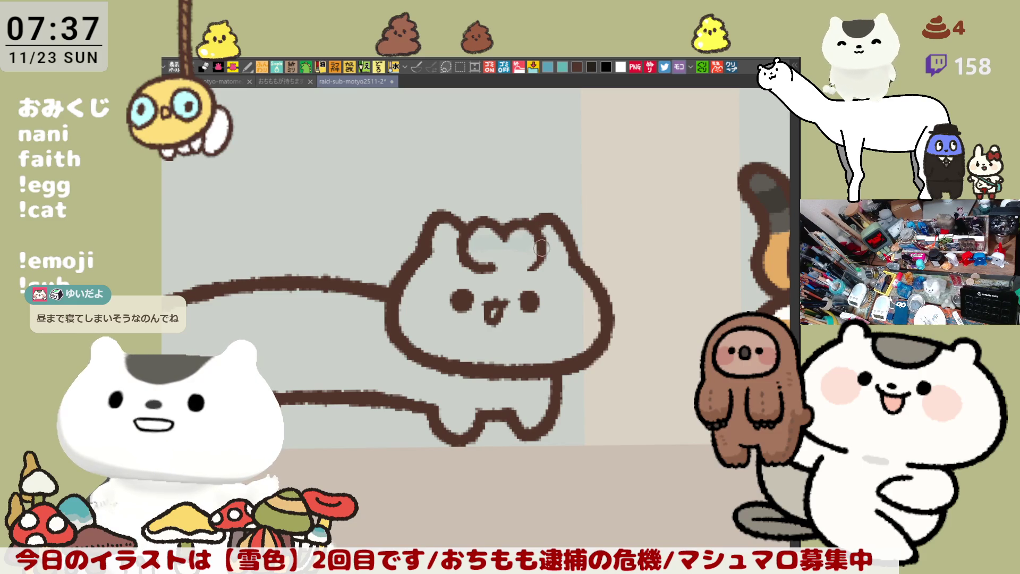
{"action": "mouse_move", "coordinate": [509, 254]}
{"action": "left_mouse_down"}
{"action": "mouse_move", "coordinate": [529, 273]}
{"action": "mouse_move", "coordinate": [541, 253]}
{"action": "mouse_move", "coordinate": [504, 261]}
{"action": "left_mouse_up"}
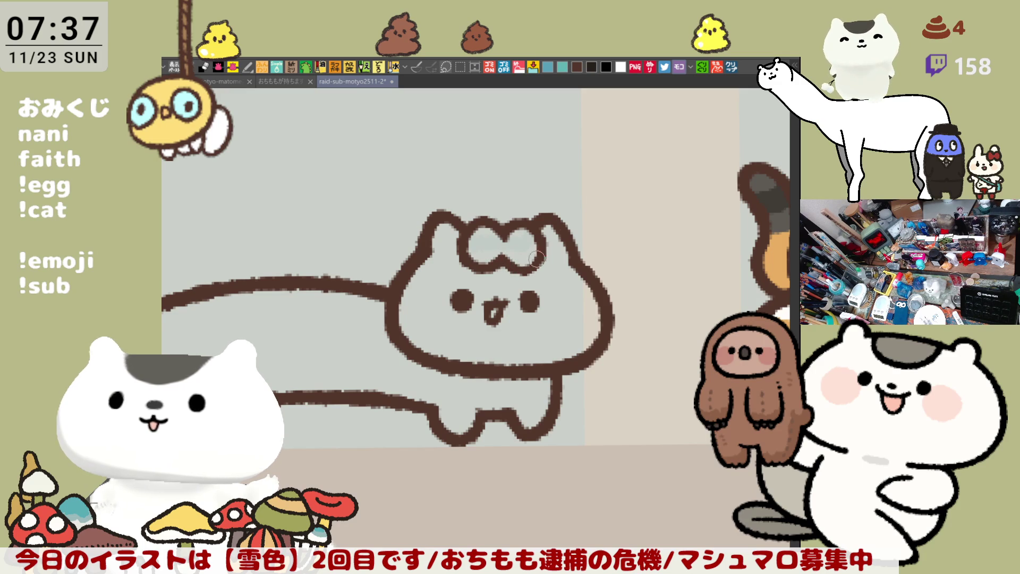
{"action": "key", "text": "h"}
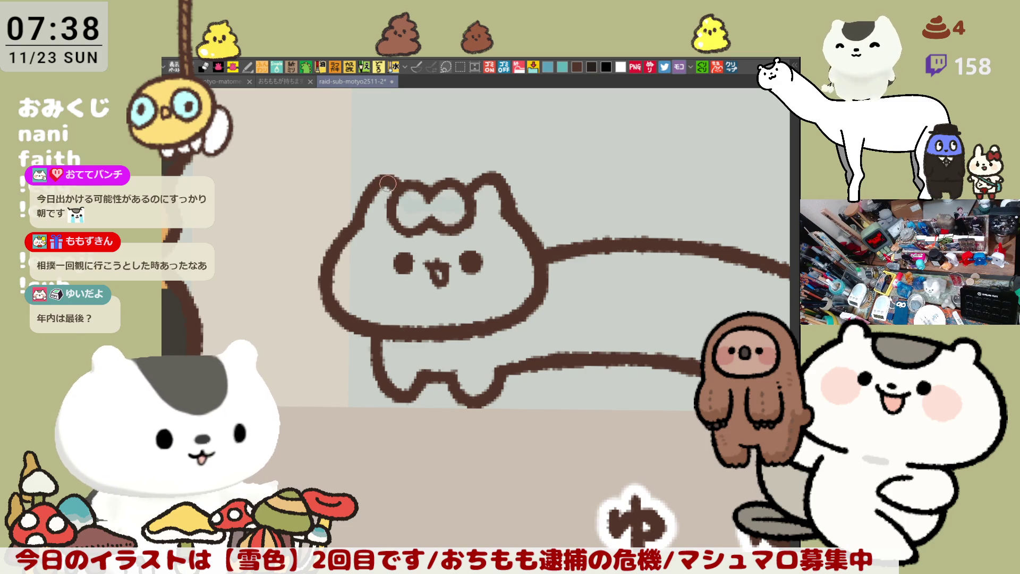
{"action": "mouse_move", "coordinate": [404, 187]}
{"action": "left_mouse_down"}
{"action": "mouse_move", "coordinate": [547, 262]}
{"action": "mouse_move", "coordinate": [523, 252]}
{"action": "mouse_move", "coordinate": [523, 279]}
{"action": "mouse_move", "coordinate": [553, 309]}
{"action": "mouse_move", "coordinate": [616, 309]}
{"action": "mouse_move", "coordinate": [472, 304]}
{"action": "left_mouse_up"}
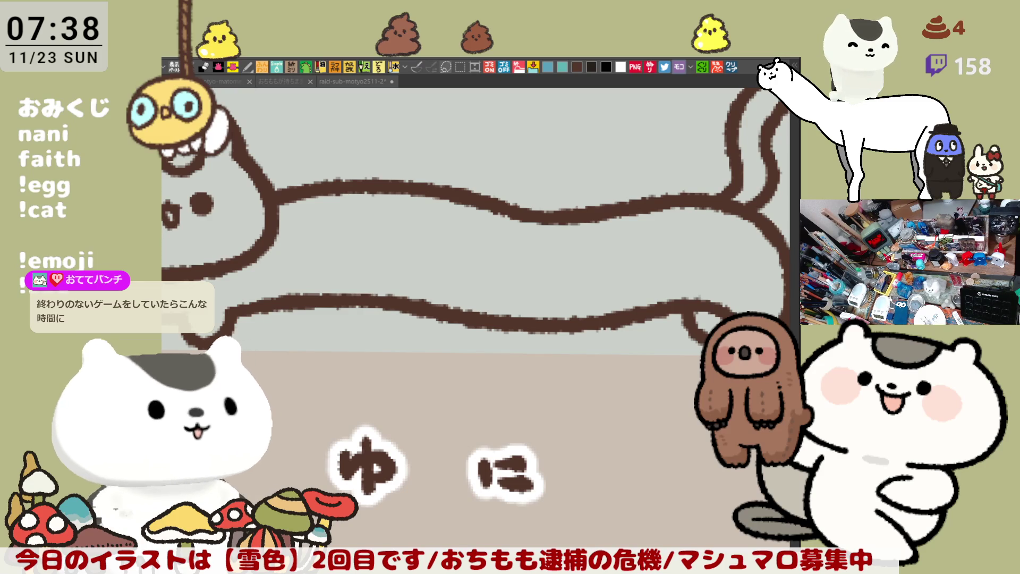
Draw a bow tie under the ゆに cat's chin and a small curl where its tail meets the body.
{"action": "left_click_drag", "start_coordinate": [312, 216], "coordinate": [434, 256]}
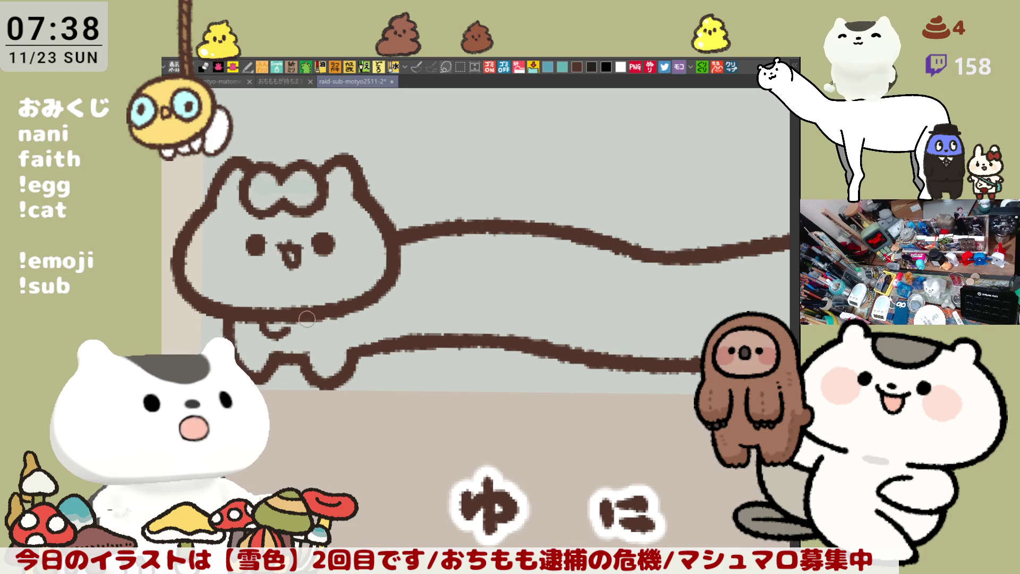
{"action": "mouse_move", "coordinate": [274, 316]}
{"action": "left_mouse_down"}
{"action": "mouse_move", "coordinate": [306, 316]}
{"action": "mouse_move", "coordinate": [296, 336]}
{"action": "left_mouse_up"}
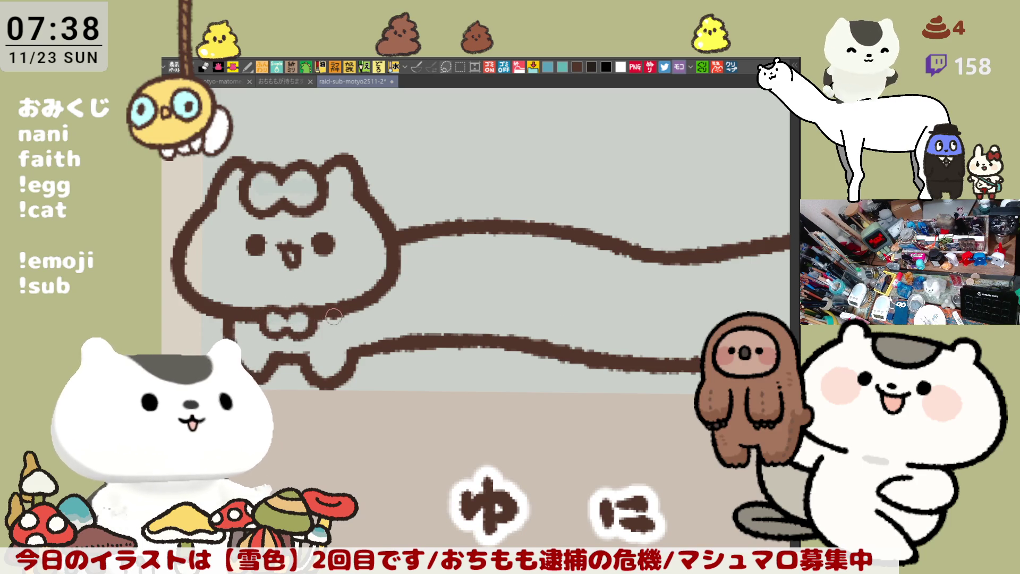
{"action": "scroll", "coordinate": [483, 330], "scroll_direction": "right", "scroll_amount": 3}
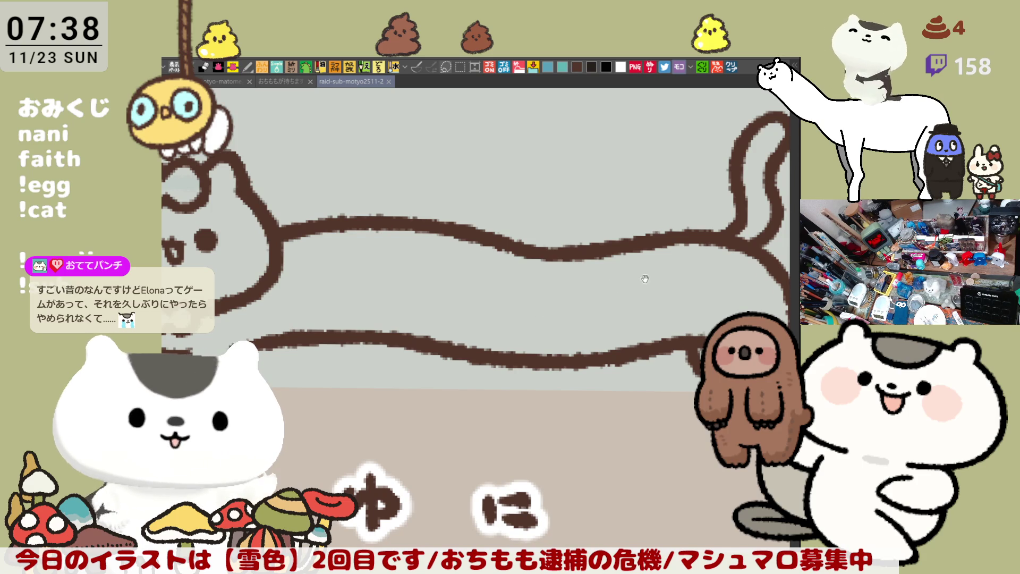
{"action": "scroll", "coordinate": [544, 306], "scroll_direction": "up", "scroll_amount": 2}
{"action": "scroll", "coordinate": [680, 343], "scroll_direction": "down", "scroll_amount": 1}
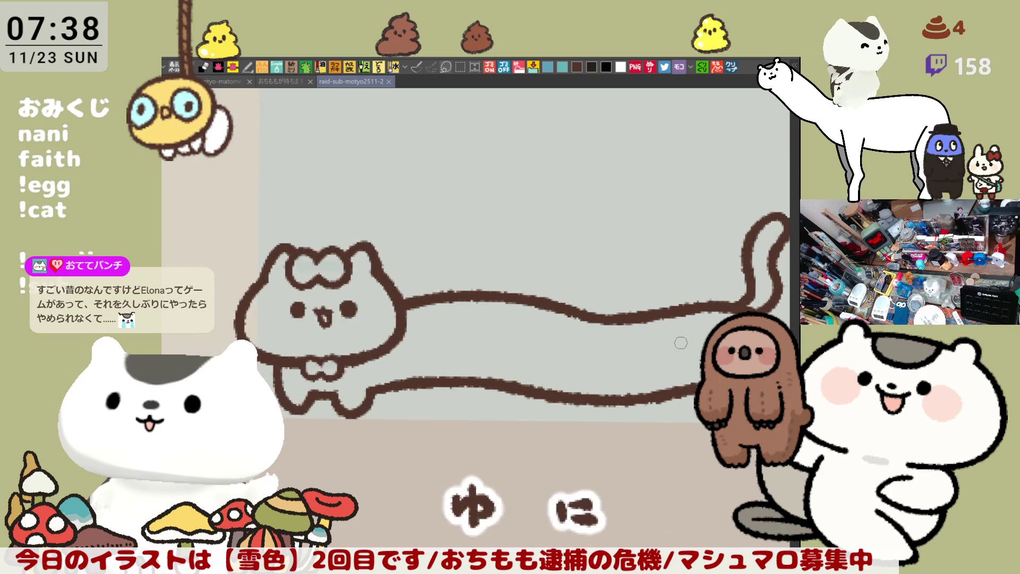
{"action": "scroll", "coordinate": [681, 343], "scroll_direction": "up", "scroll_amount": 1}
{"action": "scroll", "coordinate": [680, 343], "scroll_direction": "right", "scroll_amount": 3}
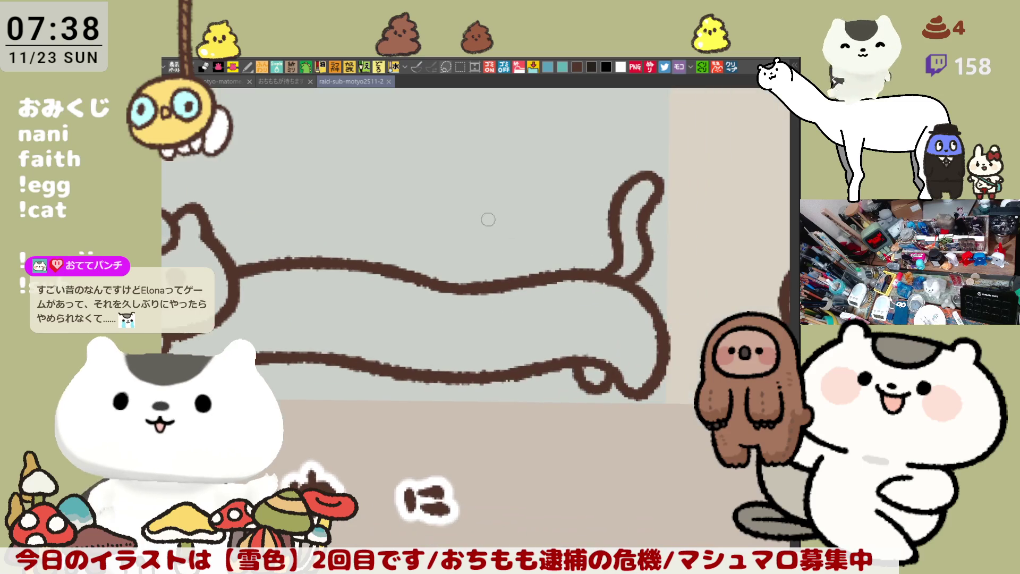
{"action": "mouse_move", "coordinate": [591, 282]}
{"action": "left_mouse_down"}
{"action": "mouse_move", "coordinate": [616, 270]}
{"action": "mouse_move", "coordinate": [632, 285]}
{"action": "mouse_move", "coordinate": [625, 279]}
{"action": "left_mouse_up"}
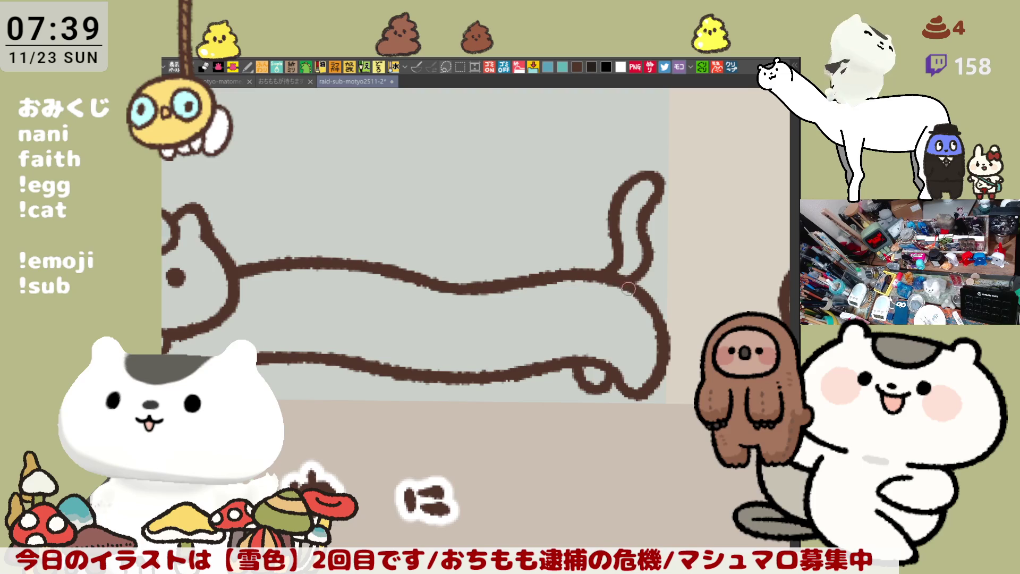
Draw a short curve below the tail junction, then pan up and back to review the body.
{"action": "left_click_drag", "start_coordinate": [632, 296], "coordinate": [621, 323]}
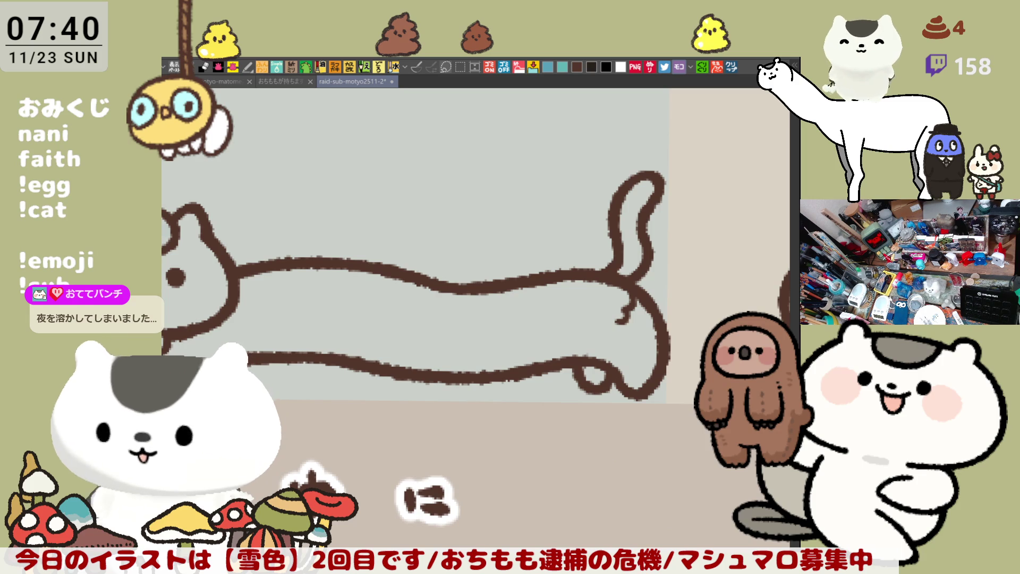
{"action": "mouse_move", "coordinate": [507, 343]}
{"action": "left_mouse_down"}
{"action": "mouse_move", "coordinate": [565, 295]}
{"action": "mouse_move", "coordinate": [522, 275]}
{"action": "left_mouse_up"}
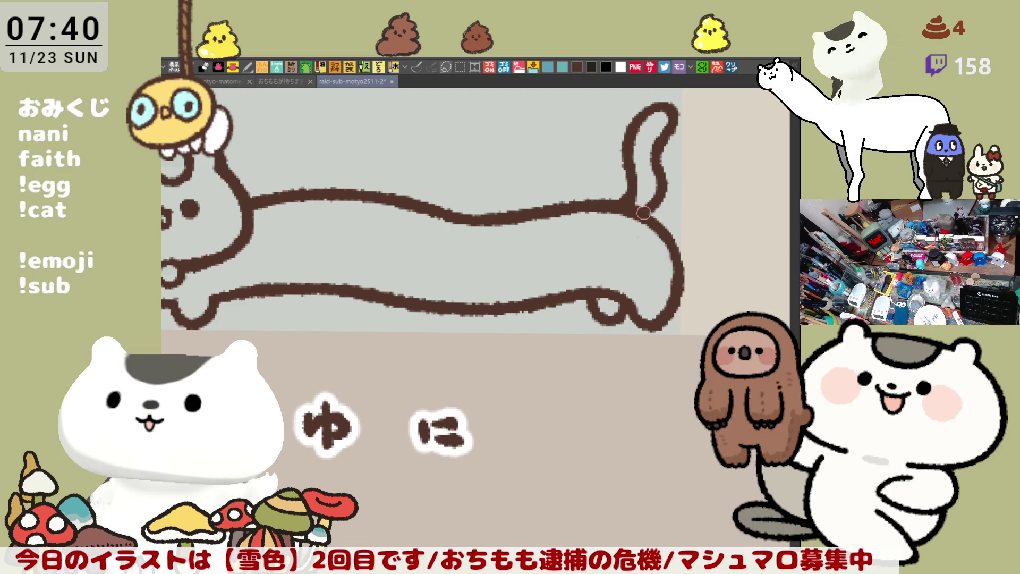
{"action": "mouse_move", "coordinate": [634, 261]}
{"action": "left_mouse_down"}
{"action": "mouse_move", "coordinate": [633, 240]}
{"action": "mouse_move", "coordinate": [632, 296]}
{"action": "left_mouse_up"}
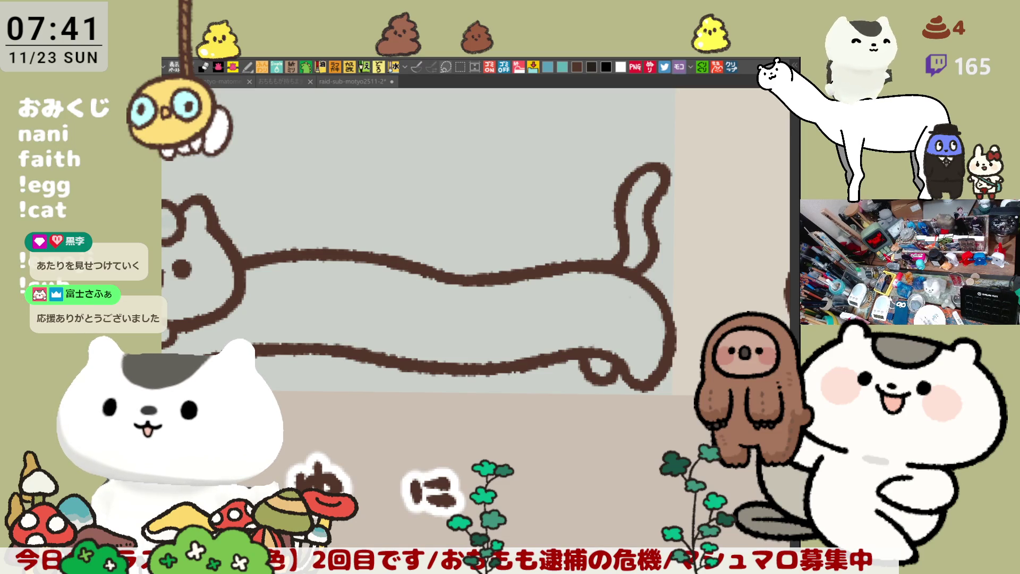
Draw a hooked line at the base of the ゆに cat's tail.
{"action": "scroll", "coordinate": [658, 437], "scroll_direction": "left", "scroll_amount": 5}
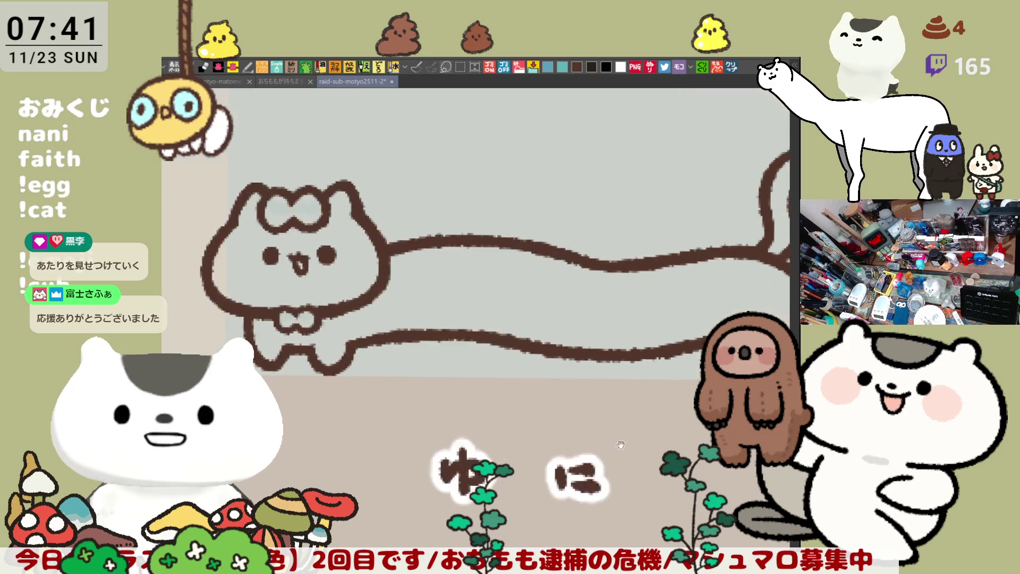
{"action": "scroll", "coordinate": [650, 418], "scroll_direction": "right", "scroll_amount": 5}
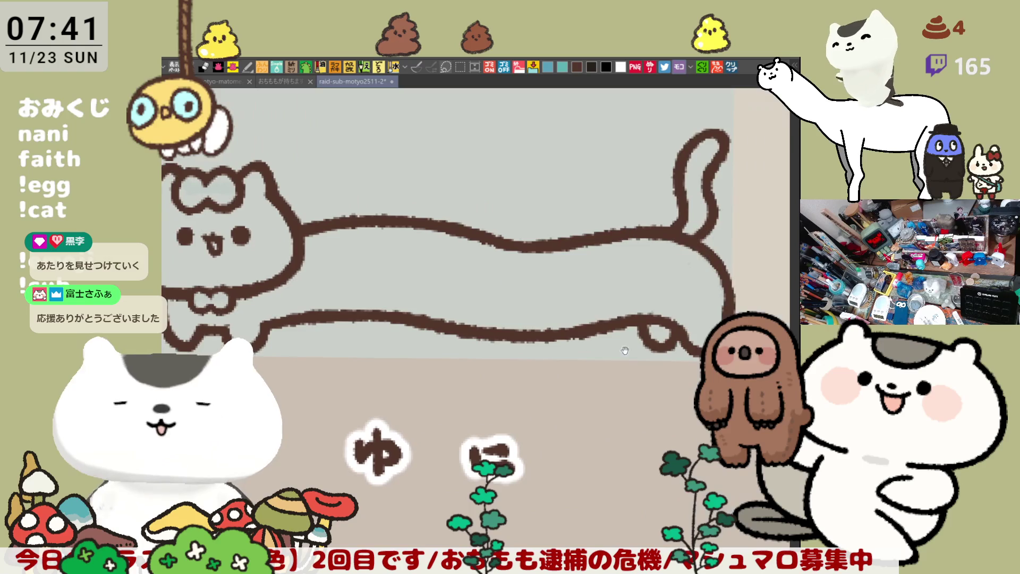
{"action": "mouse_move", "coordinate": [622, 254]}
{"action": "left_mouse_down"}
{"action": "mouse_move", "coordinate": [636, 277]}
{"action": "mouse_move", "coordinate": [630, 292]}
{"action": "left_mouse_up"}
{"action": "key", "text": "ctrl+z"}
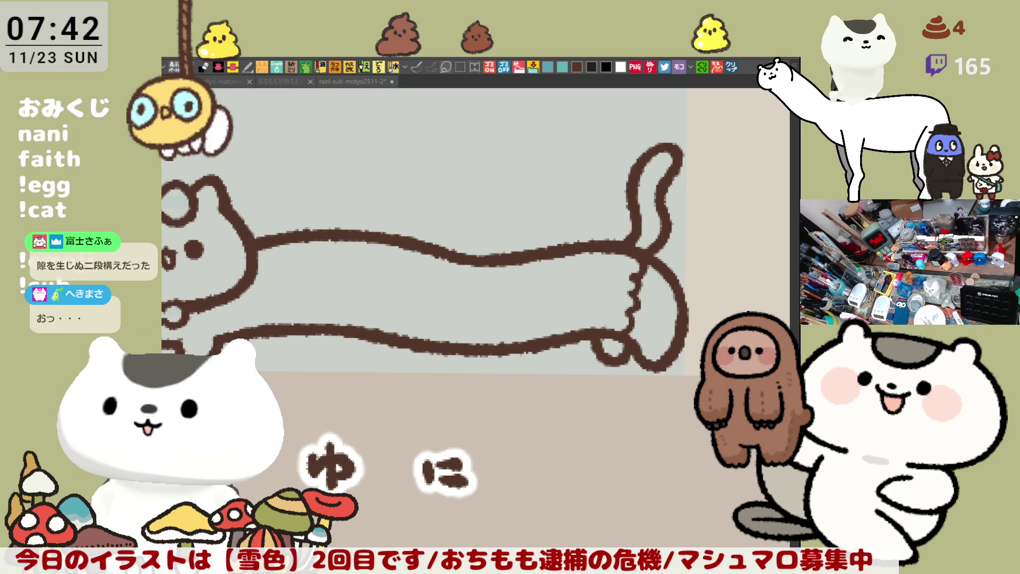
Attempt a wavy cuff line across the cat's rear body, undoing unsatisfactory strokes.
{"action": "left_click", "coordinate": [626, 311]}
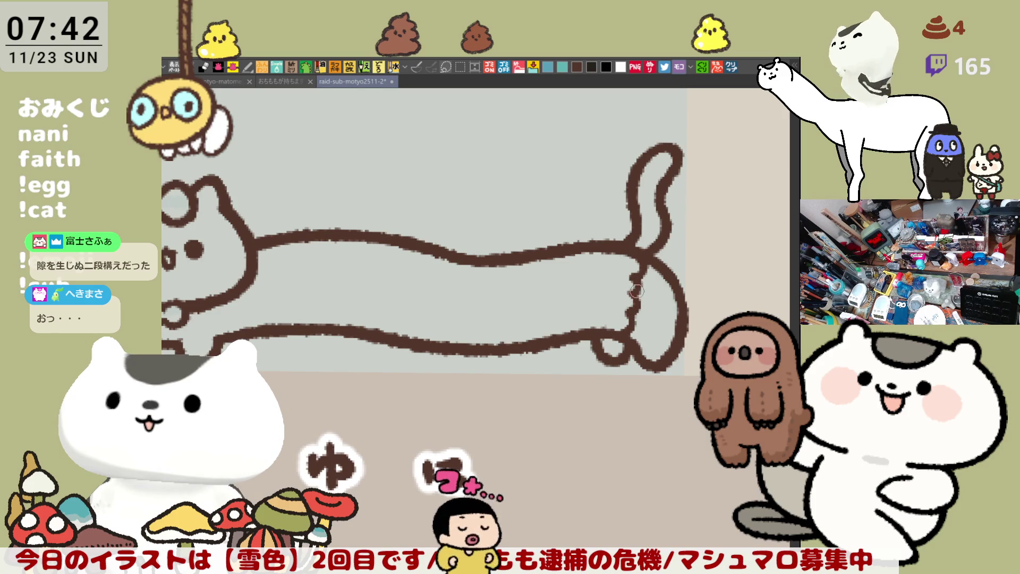
{"action": "left_click_drag", "start_coordinate": [623, 294], "coordinate": [644, 308]}
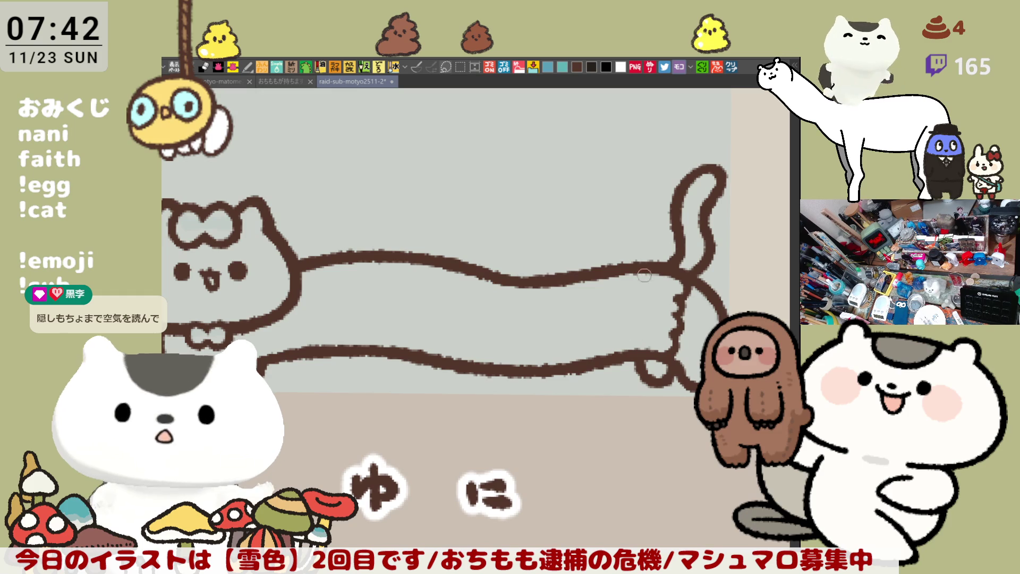
{"action": "left_click_drag", "start_coordinate": [647, 275], "coordinate": [643, 355]}
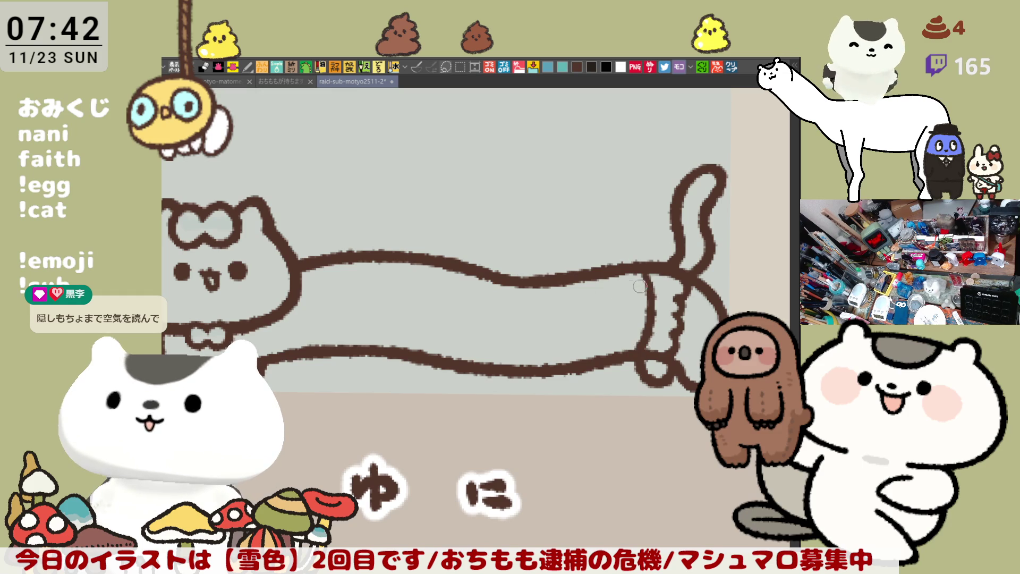
{"action": "key", "text": "ctrl+z"}
{"action": "left_click_drag", "start_coordinate": [633, 268], "coordinate": [644, 338]}
{"action": "key", "text": "ctrl+z"}
{"action": "key", "text": "ctrl+z"}
{"action": "key", "text": "ctrl+z"}
{"action": "mouse_move", "coordinate": [648, 293]}
{"action": "left_mouse_down"}
{"action": "mouse_move", "coordinate": [647, 346]}
{"action": "mouse_move", "coordinate": [641, 331]}
{"action": "mouse_move", "coordinate": [633, 352]}
{"action": "left_mouse_up"}
{"action": "key", "text": "ctrl+z"}
{"action": "key", "text": "ctrl+z"}
{"action": "key", "text": "ctrl+z"}
{"action": "key", "text": "ctrl+z"}
{"action": "key", "text": "ctrl+z"}
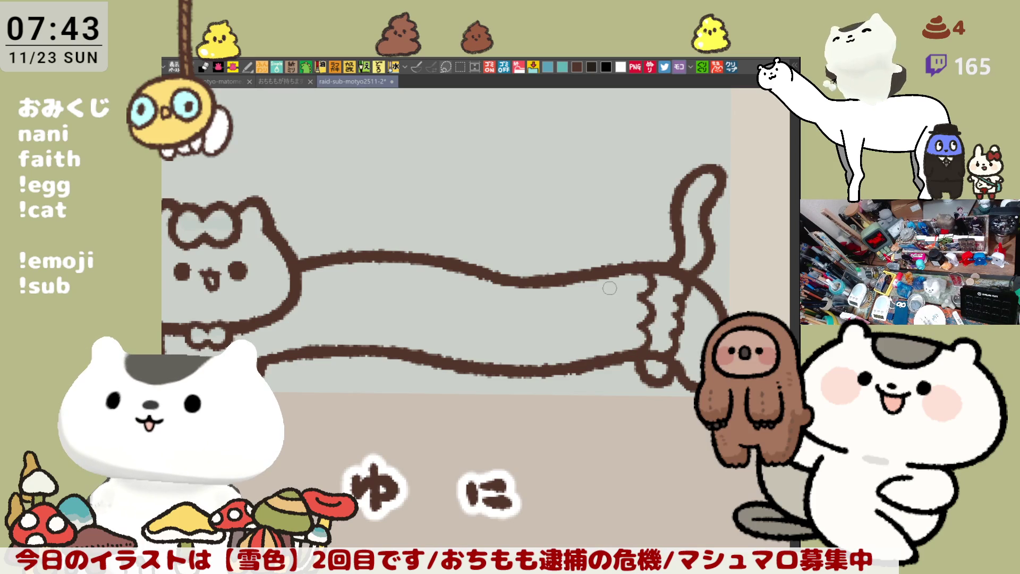
Redraw the wavy cuff down the sleeve and add a short curved stripe beside it.
{"action": "mouse_move", "coordinate": [614, 277]}
{"action": "left_mouse_down"}
{"action": "mouse_move", "coordinate": [600, 292]}
{"action": "mouse_move", "coordinate": [602, 319]}
{"action": "left_mouse_up"}
{"action": "key", "text": "ctrl+z"}
{"action": "key", "text": "ctrl+z"}
{"action": "left_click_drag", "start_coordinate": [602, 276], "coordinate": [607, 346]}
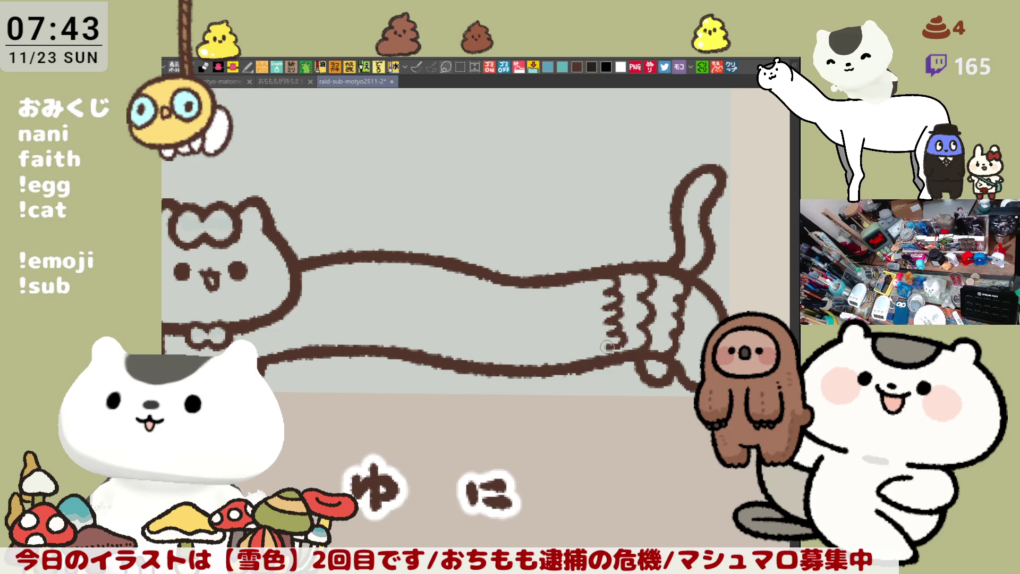
{"action": "key", "text": "ctrl+z"}
{"action": "key", "text": "ctrl+z"}
{"action": "key", "text": "ctrl+z"}
{"action": "mouse_move", "coordinate": [650, 274]}
{"action": "left_mouse_down"}
{"action": "mouse_move", "coordinate": [641, 351]}
{"action": "mouse_move", "coordinate": [649, 311]}
{"action": "mouse_move", "coordinate": [627, 349]}
{"action": "left_mouse_up"}
{"action": "key", "text": "ctrl+z"}
{"action": "key", "text": "ctrl+z"}
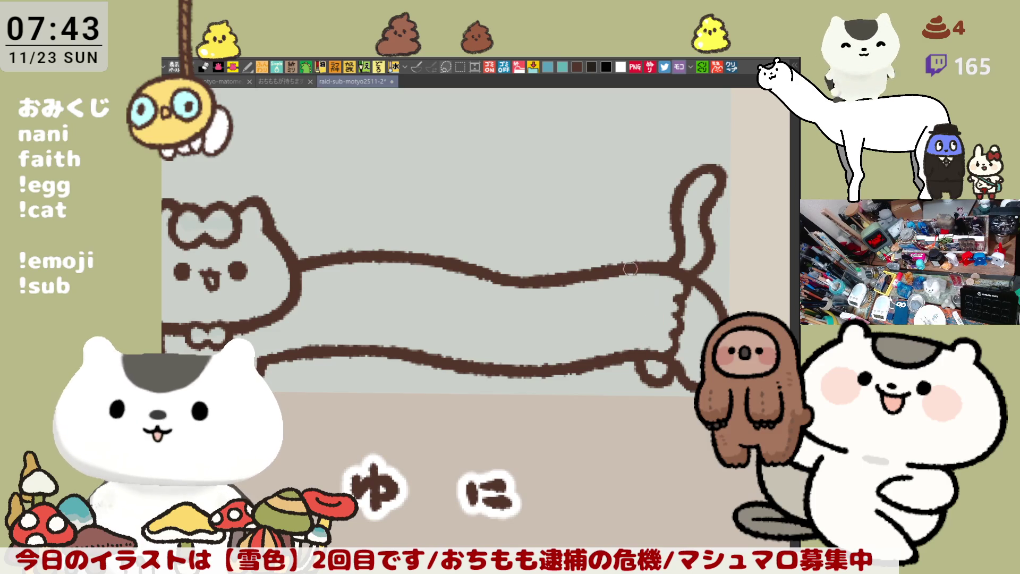
{"action": "left_click_drag", "start_coordinate": [636, 264], "coordinate": [625, 353]}
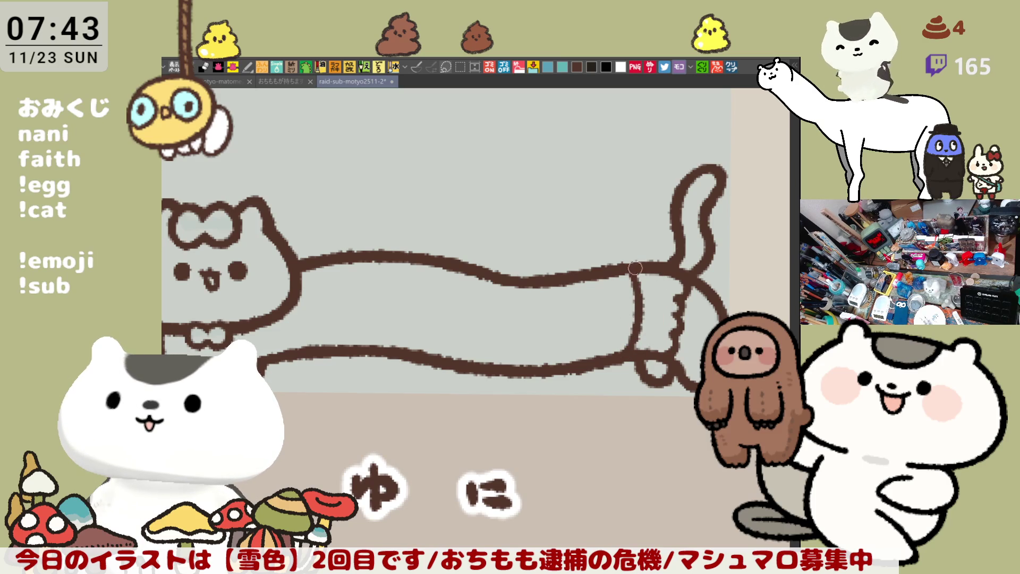
{"action": "left_click_drag", "start_coordinate": [548, 278], "coordinate": [558, 364]}
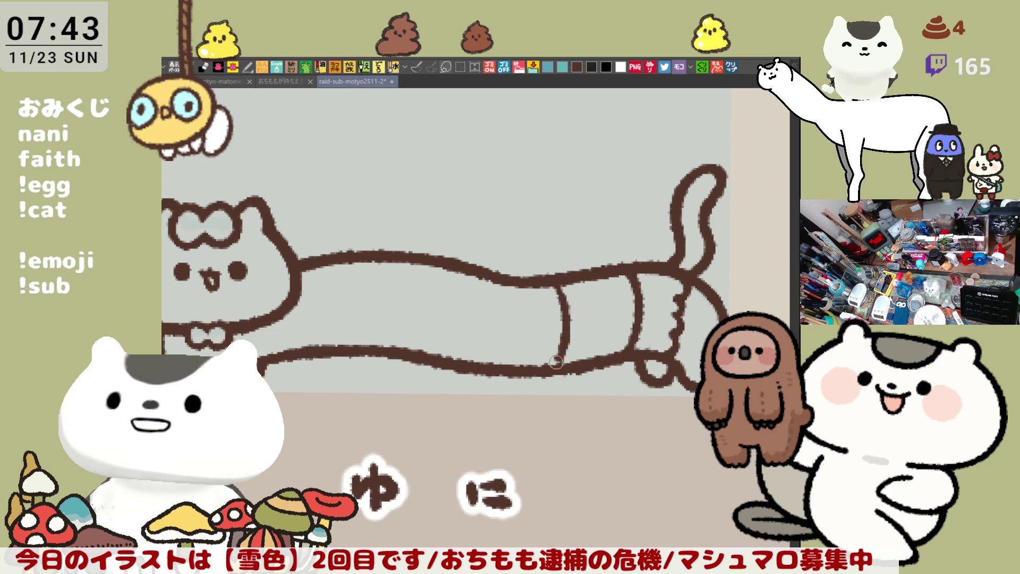
Redraw the short sleeve stripe and a vertical leg line inside the cat's body.
{"action": "key", "text": "ctrl+z"}
{"action": "mouse_move", "coordinate": [549, 287]}
{"action": "left_mouse_down"}
{"action": "mouse_move", "coordinate": [558, 328]}
{"action": "mouse_move", "coordinate": [550, 366]}
{"action": "left_mouse_up"}
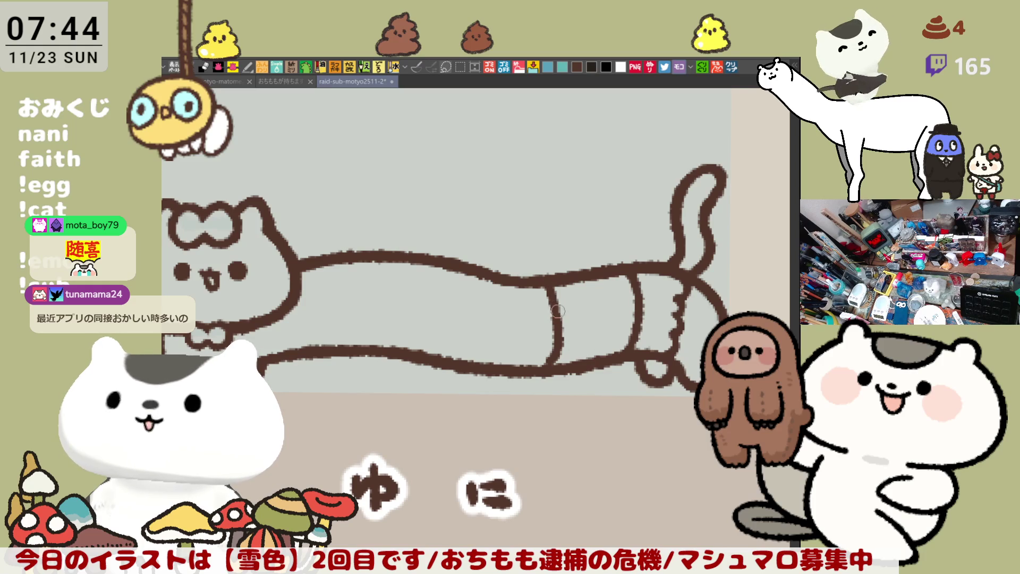
{"action": "mouse_move", "coordinate": [553, 298]}
{"action": "left_mouse_down"}
{"action": "mouse_move", "coordinate": [556, 356]}
{"action": "mouse_move", "coordinate": [547, 363]}
{"action": "mouse_move", "coordinate": [550, 329]}
{"action": "mouse_move", "coordinate": [543, 372]}
{"action": "left_mouse_up"}
{"action": "key", "text": "ctrl+z"}
{"action": "key", "text": "ctrl+z"}
{"action": "left_click_drag", "start_coordinate": [553, 279], "coordinate": [542, 372]}
{"action": "key", "text": "ctrl+z"}
{"action": "left_click_drag", "start_coordinate": [545, 284], "coordinate": [545, 368]}
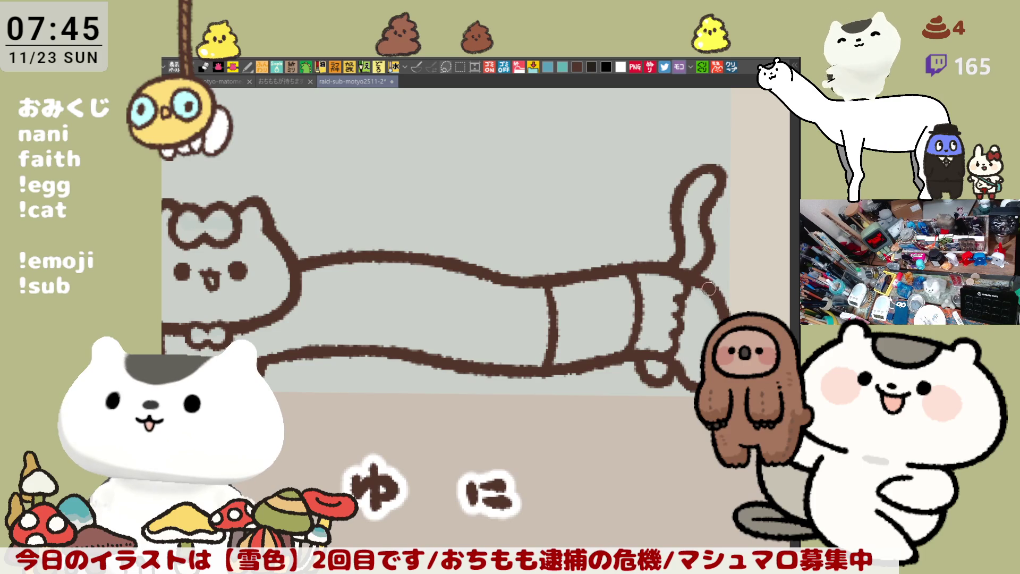
Zoom out and try a horizontal body stroke up to the leg line, undoing every attempt.
{"action": "left_click_drag", "start_coordinate": [698, 311], "coordinate": [674, 314]}
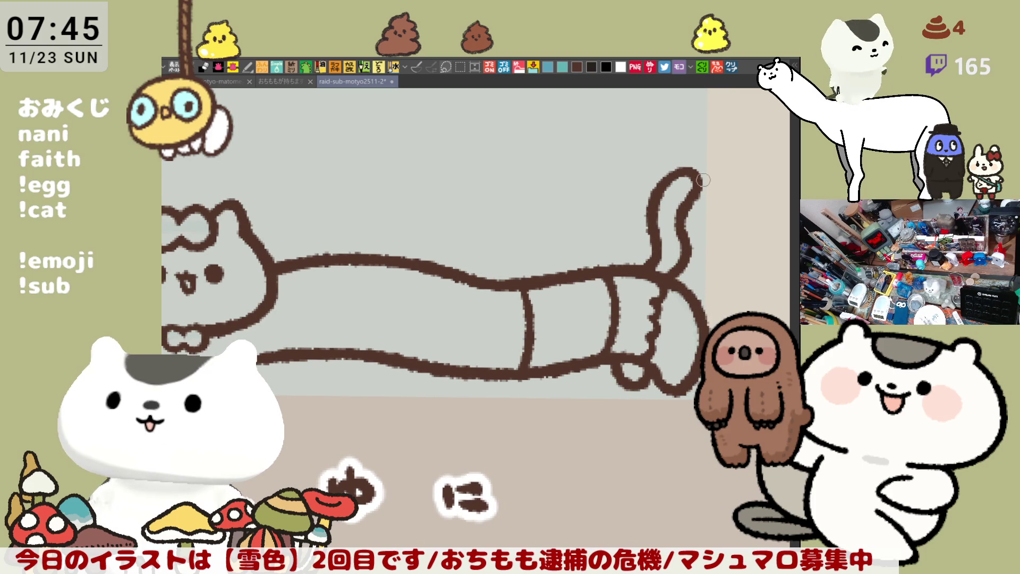
{"action": "key", "text": "ctrl+minus"}
{"action": "key", "text": "ctrl+minus"}
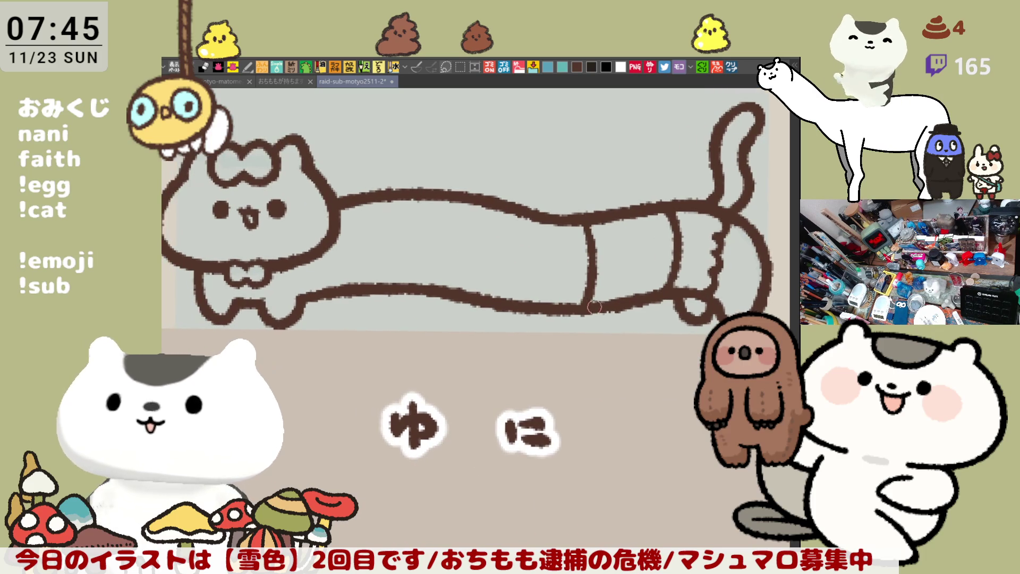
{"action": "left_click_drag", "start_coordinate": [500, 231], "coordinate": [548, 310]}
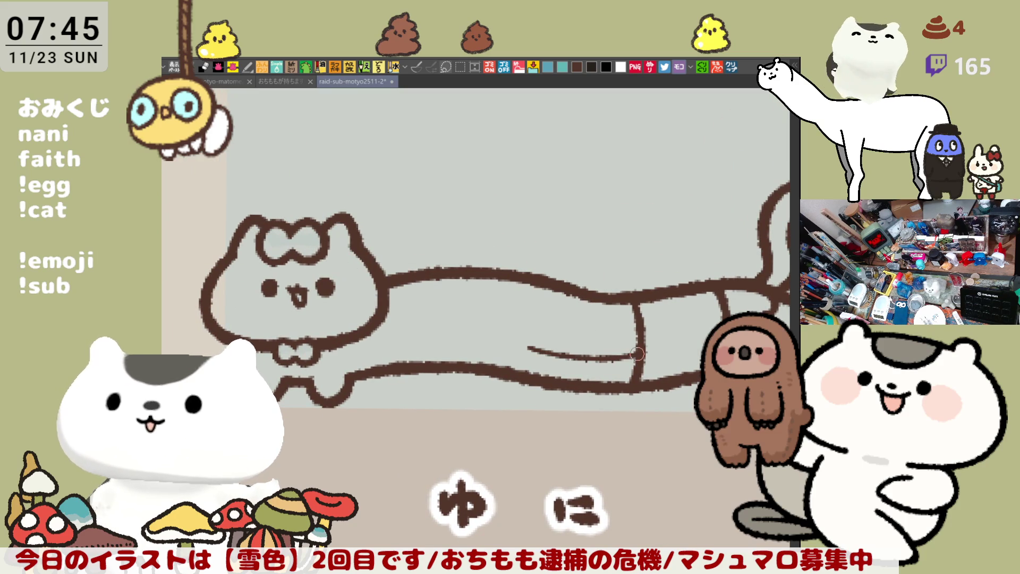
{"action": "left_click_drag", "start_coordinate": [550, 355], "coordinate": [645, 363]}
{"action": "key", "text": "ctrl+z"}
{"action": "left_click_drag", "start_coordinate": [553, 357], "coordinate": [647, 361]}
{"action": "key", "text": "ctrl+z"}
{"action": "left_click_drag", "start_coordinate": [547, 354], "coordinate": [638, 361]}
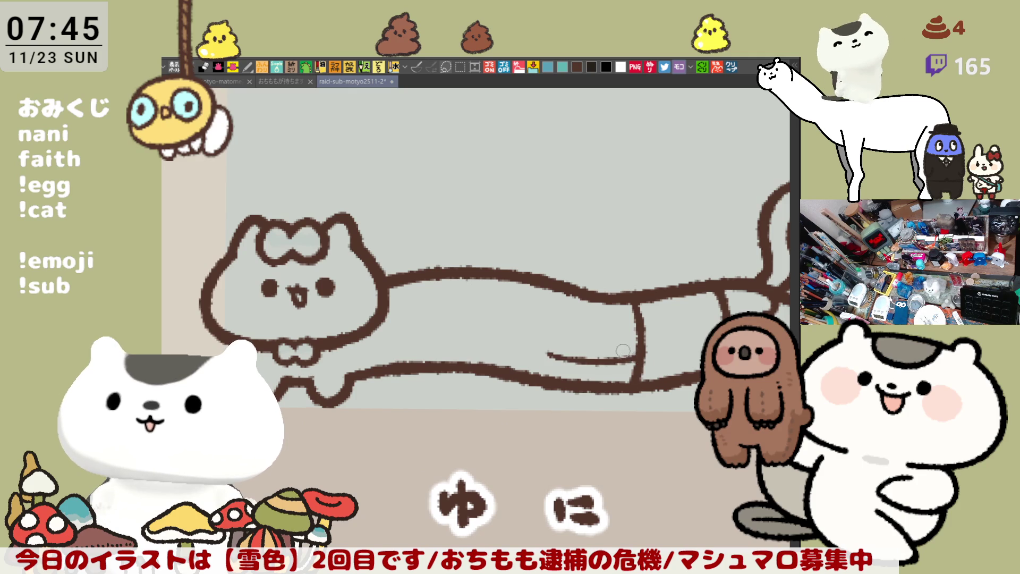
{"action": "key", "text": "ctrl+z"}
{"action": "left_click_drag", "start_coordinate": [548, 354], "coordinate": [640, 362]}
{"action": "key", "text": "ctrl+z"}
{"action": "left_click_drag", "start_coordinate": [555, 355], "coordinate": [646, 363]}
{"action": "key", "text": "ctrl+z"}
{"action": "left_click_drag", "start_coordinate": [554, 355], "coordinate": [644, 363]}
{"action": "key", "text": "ctrl+z"}
{"action": "left_click_drag", "start_coordinate": [559, 356], "coordinate": [636, 362]}
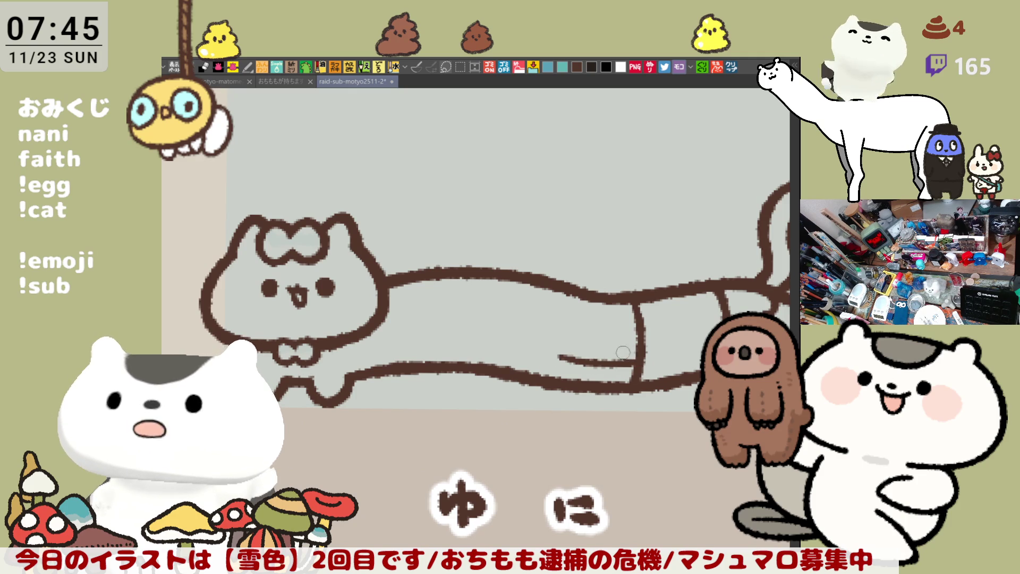
{"action": "key", "text": "ctrl+z"}
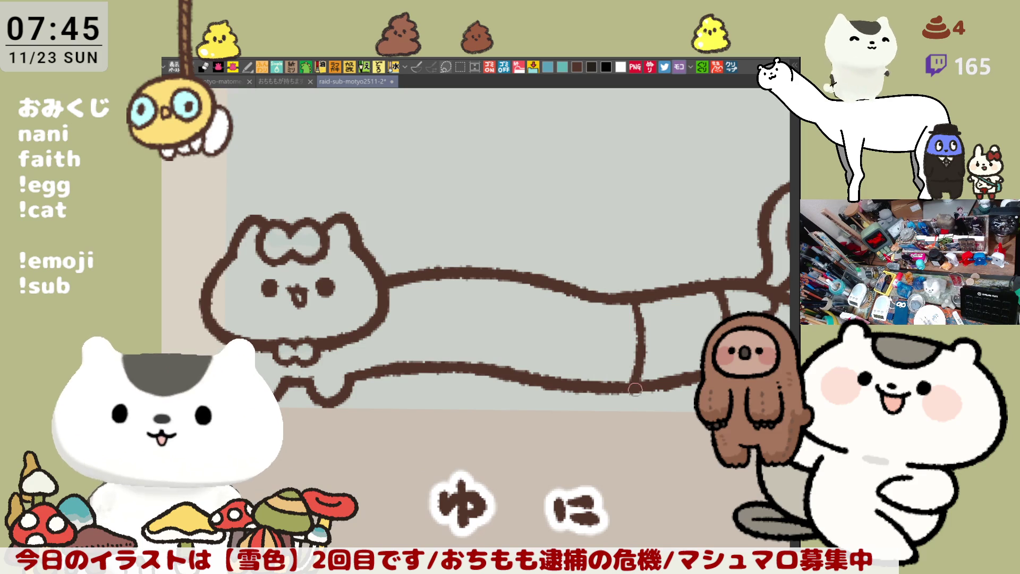
Zoom out to the whole ゆに cat and lasso-fill its outline dark brown.
{"action": "mouse_move", "coordinate": [639, 383]}
{"action": "left_mouse_down"}
{"action": "mouse_move", "coordinate": [593, 372]}
{"action": "mouse_move", "coordinate": [651, 398]}
{"action": "left_mouse_up"}
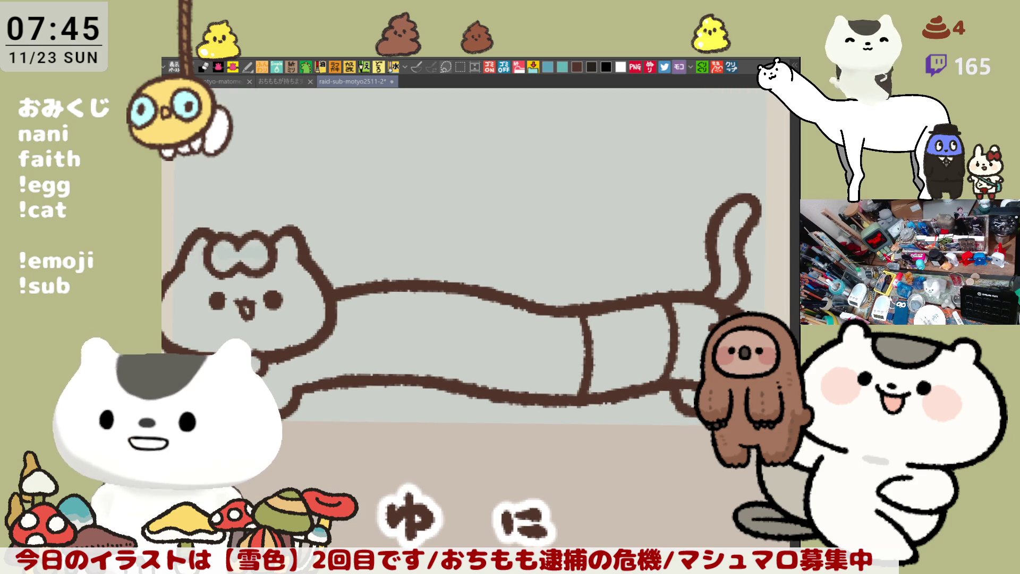
{"action": "left_click_drag", "start_coordinate": [523, 325], "coordinate": [546, 349]}
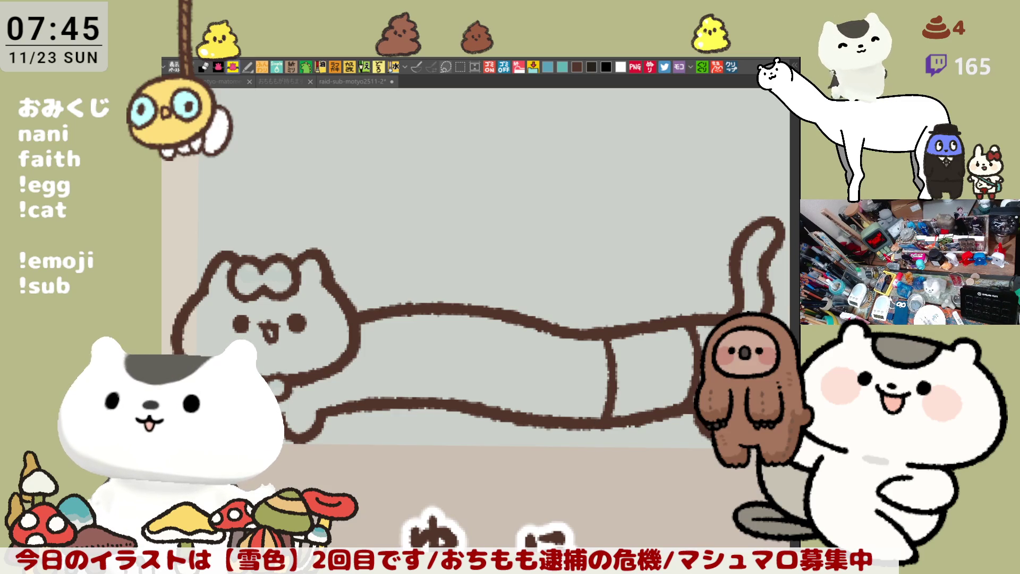
{"action": "key", "text": "ctrl+minus"}
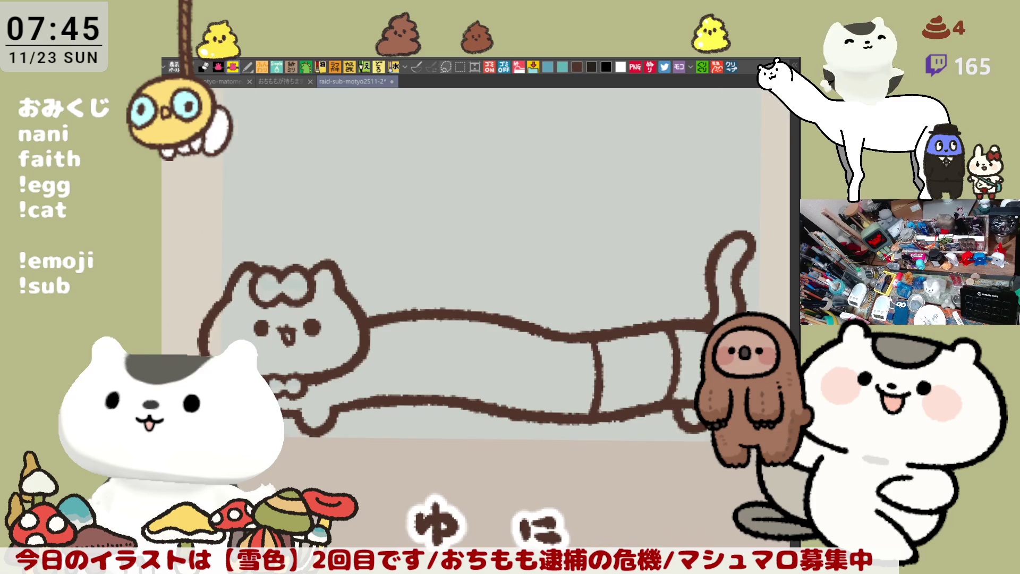
{"action": "mouse_move", "coordinate": [255, 465]}
{"action": "left_mouse_down"}
{"action": "mouse_move", "coordinate": [637, 189]}
{"action": "mouse_move", "coordinate": [746, 311]}
{"action": "mouse_move", "coordinate": [306, 481]}
{"action": "left_mouse_up"}
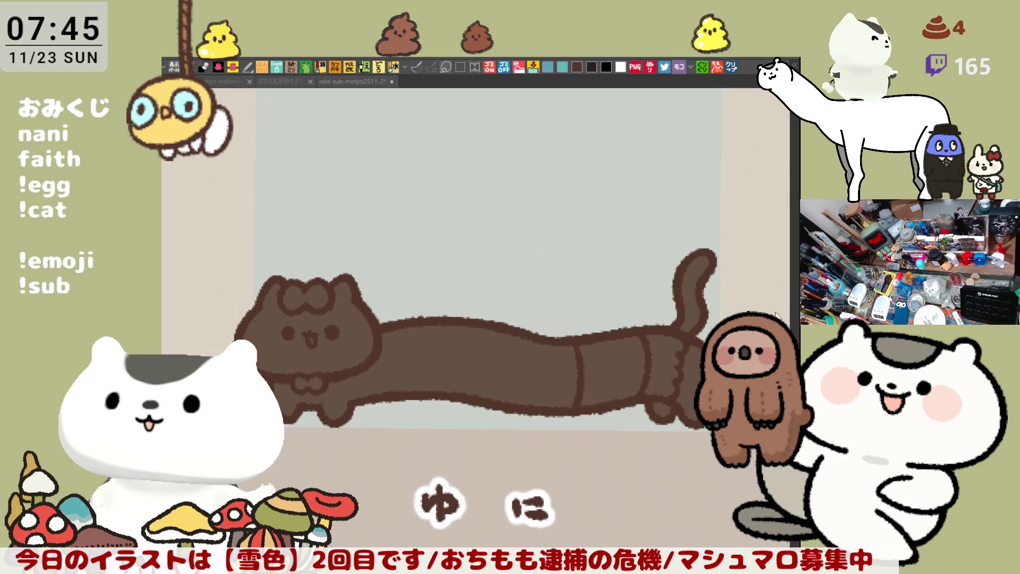
Fill the ゆに cat's tail and head white, and its hair bow and bow tie yellow.
{"action": "left_click", "coordinate": [699, 313]}
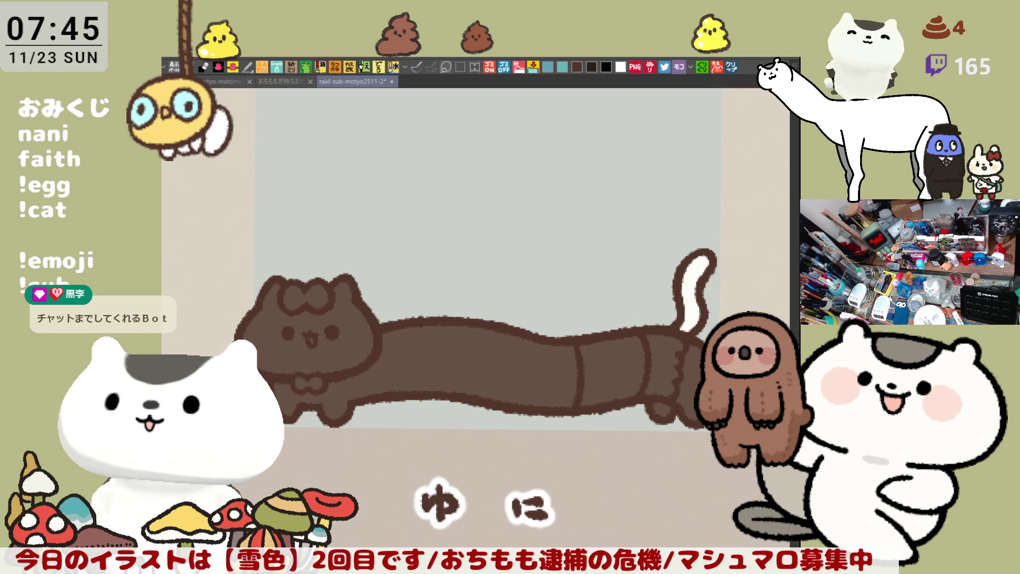
{"action": "left_click", "coordinate": [314, 320]}
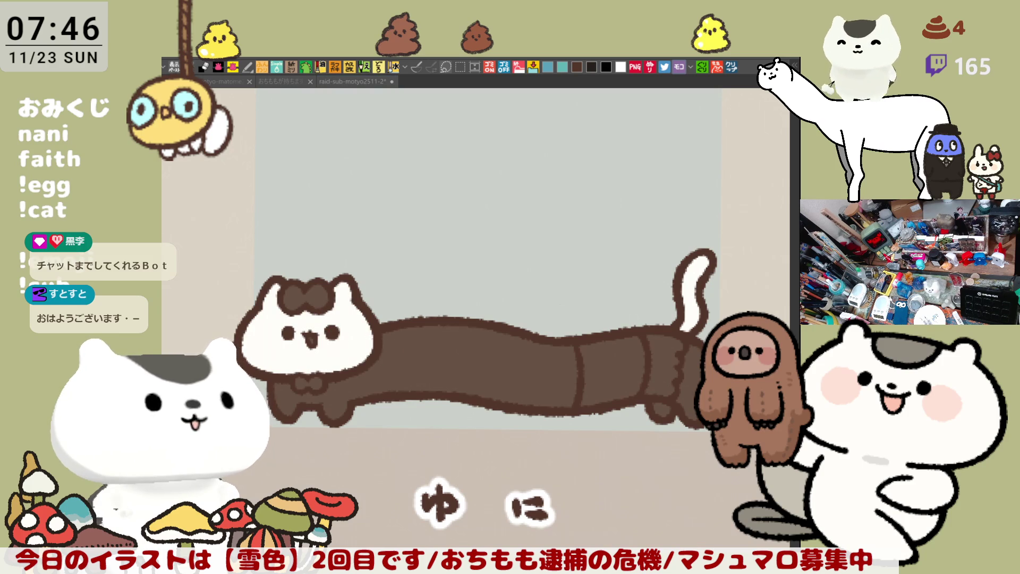
{"action": "left_click", "coordinate": [321, 295]}
{"action": "left_click", "coordinate": [318, 381]}
{"action": "mouse_move", "coordinate": [486, 403]}
{"action": "left_mouse_down"}
{"action": "mouse_move", "coordinate": [486, 310]}
{"action": "mouse_move", "coordinate": [506, 360]}
{"action": "left_mouse_up"}
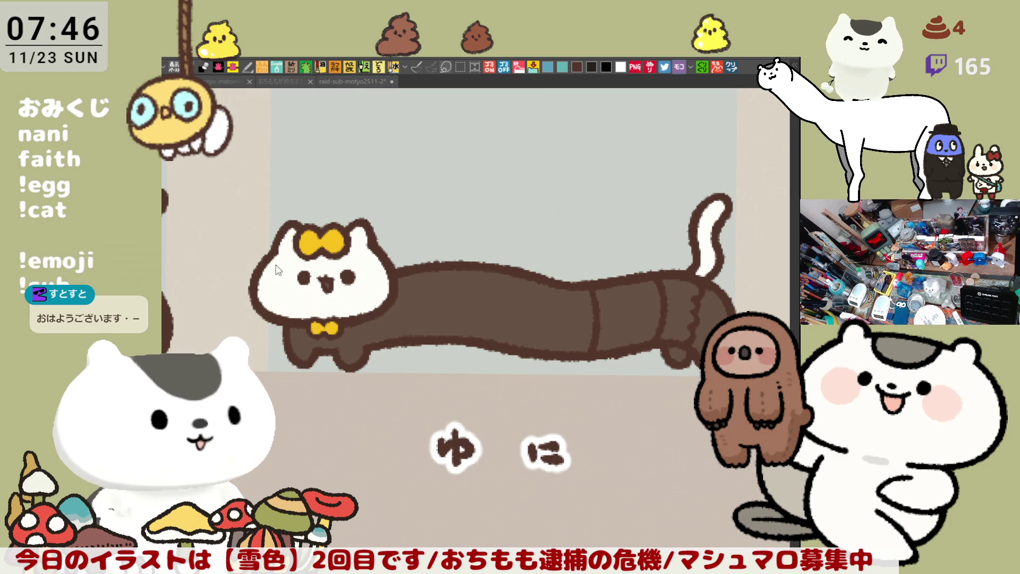
Paint a pink patch on the head beside the bow and shade the ear area lavender.
{"action": "left_click", "coordinate": [338, 260]}
{"action": "mouse_move", "coordinate": [321, 257]}
{"action": "left_mouse_down"}
{"action": "mouse_move", "coordinate": [387, 267]}
{"action": "mouse_move", "coordinate": [346, 255]}
{"action": "left_mouse_up"}
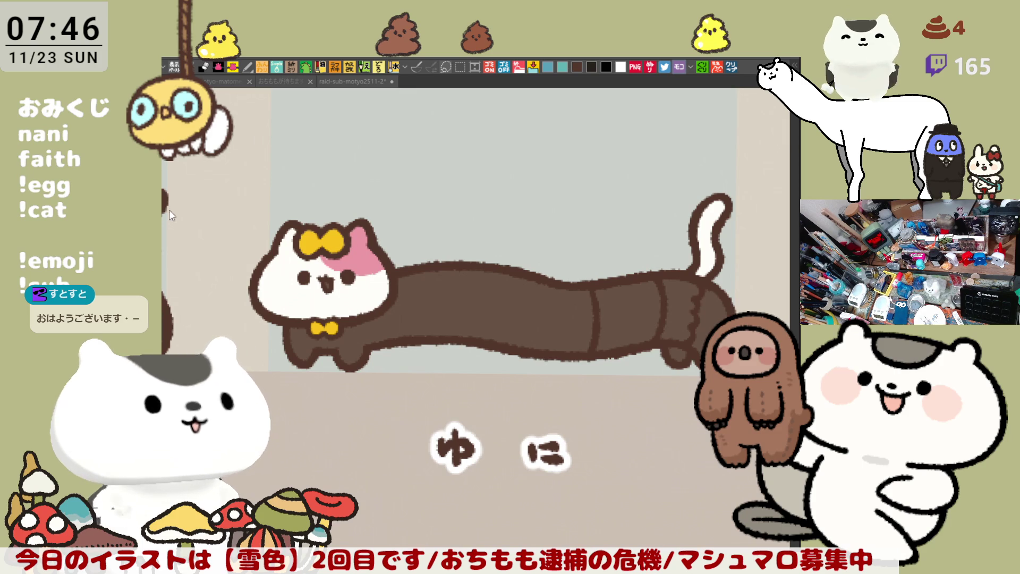
{"action": "left_click", "coordinate": [372, 248]}
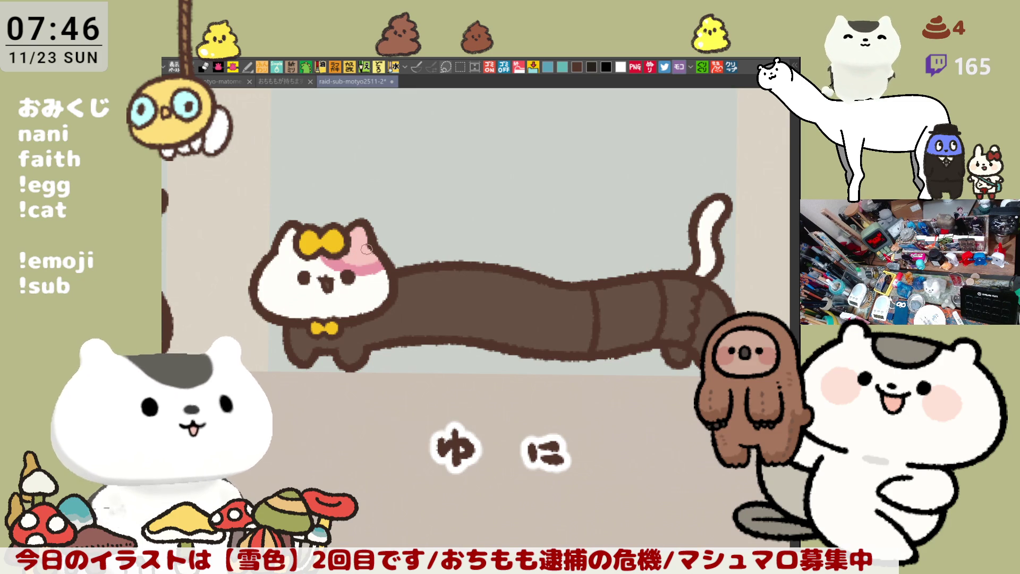
{"action": "left_click_drag", "start_coordinate": [355, 240], "coordinate": [387, 246]}
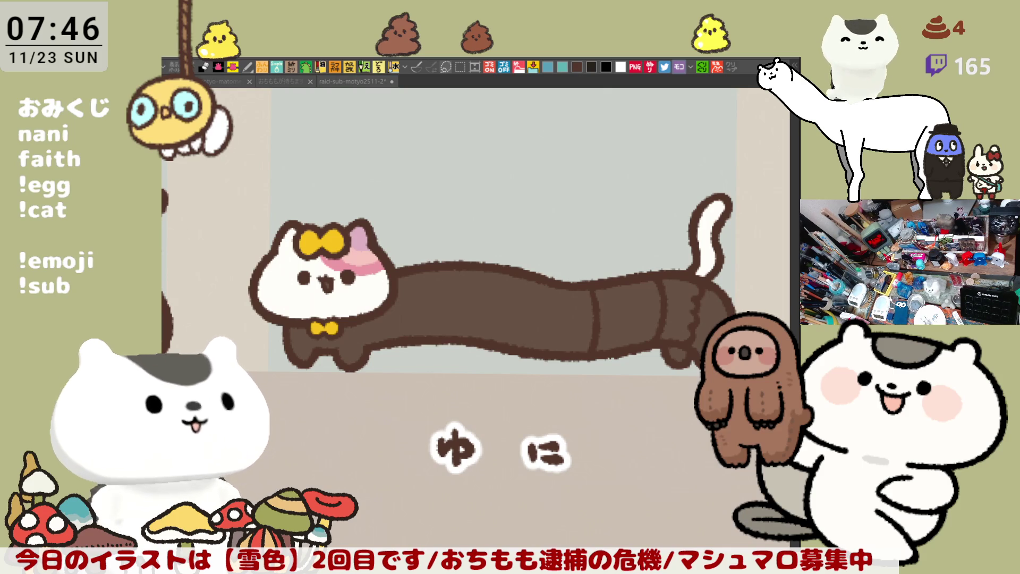
Shade the yellow bow orange and paint a round pink blush on the left cheek.
{"action": "left_click", "coordinate": [247, 170]}
{"action": "left_click_drag", "start_coordinate": [333, 242], "coordinate": [337, 243]}
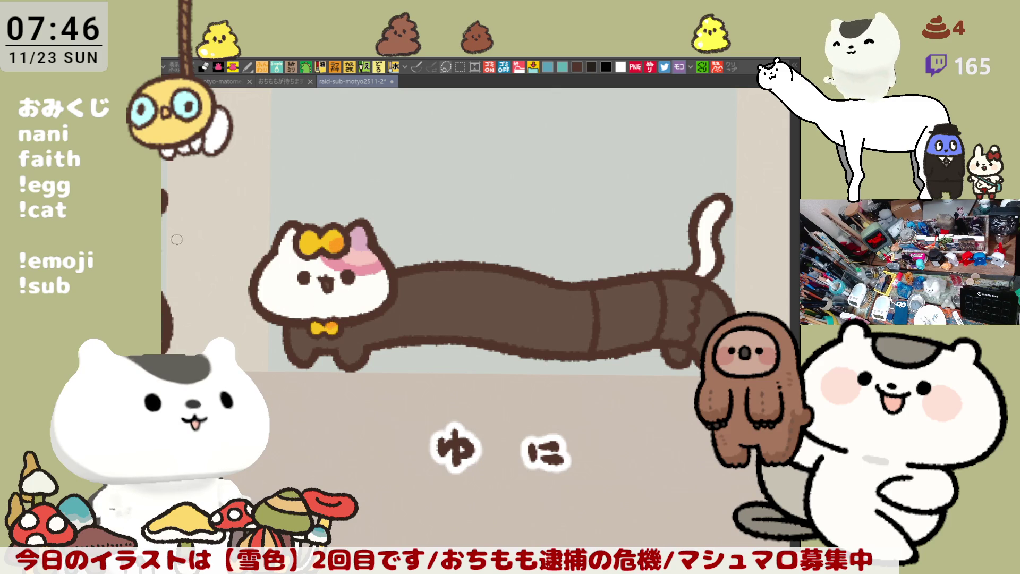
{"action": "key", "text": "alt+Tab"}
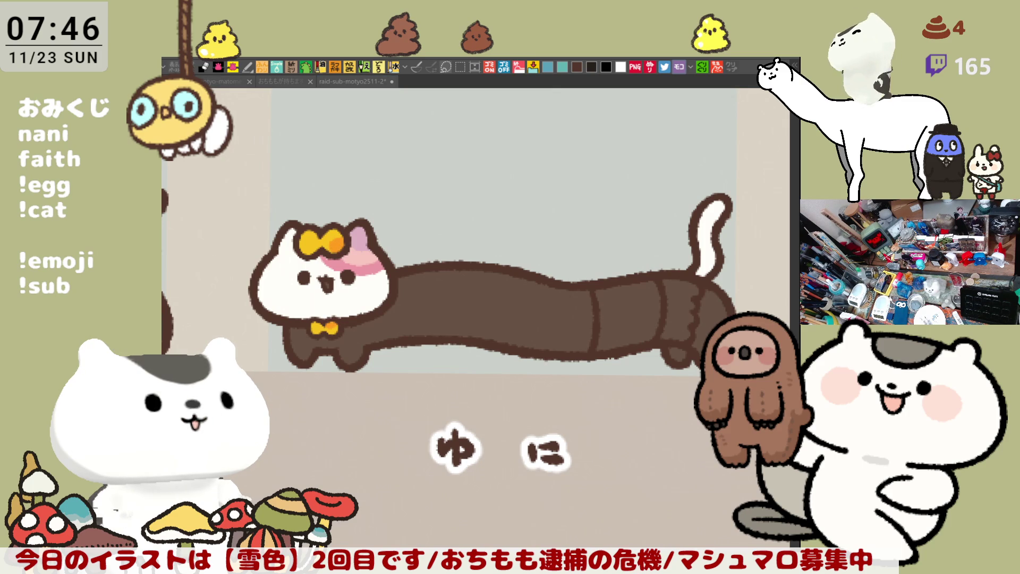
{"action": "left_click", "coordinate": [319, 240]}
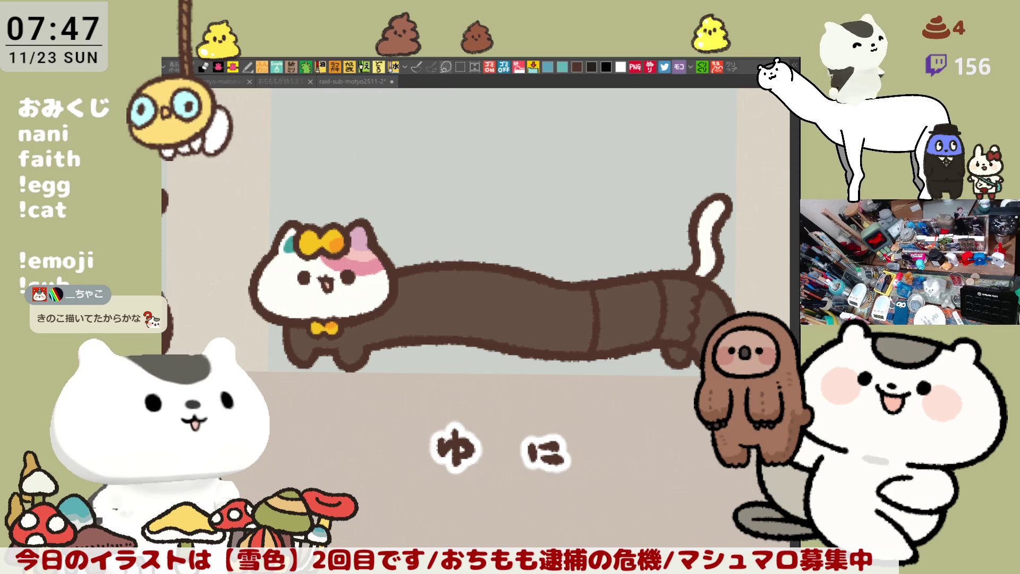
{"action": "left_click_drag", "start_coordinate": [279, 287], "coordinate": [277, 287]}
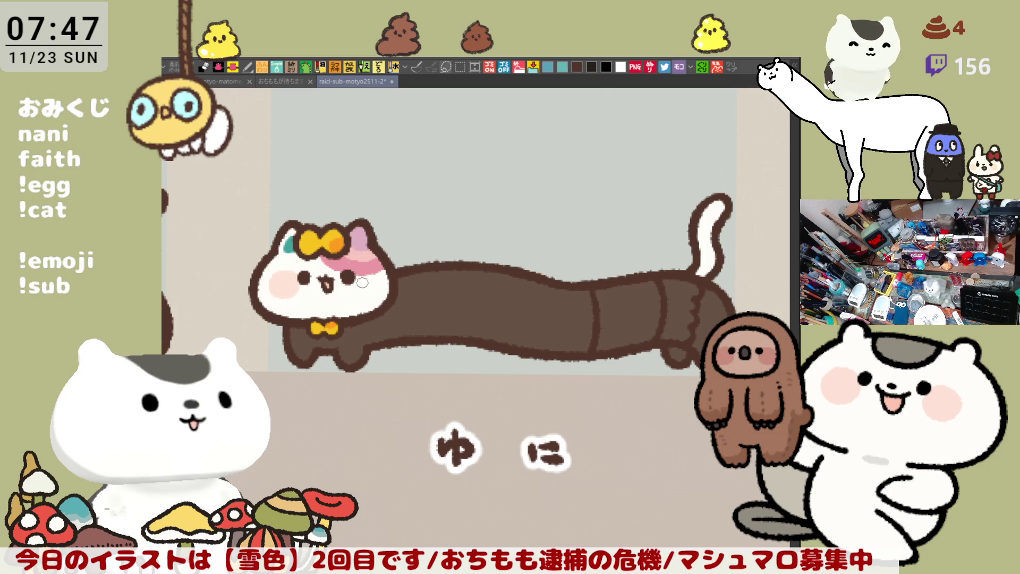
Blush the right cheek pink, draw a dark body fold line, and paint a purple hind band.
{"action": "mouse_move", "coordinate": [360, 278]}
{"action": "left_mouse_down"}
{"action": "mouse_move", "coordinate": [397, 275]}
{"action": "mouse_move", "coordinate": [434, 248]}
{"action": "left_mouse_up"}
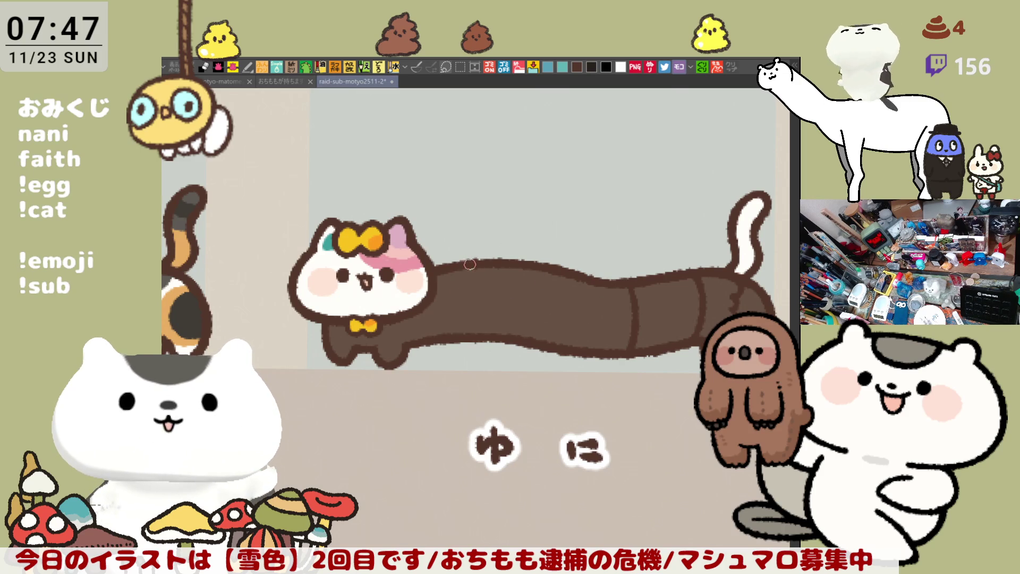
{"action": "left_click_drag", "start_coordinate": [458, 264], "coordinate": [470, 323]}
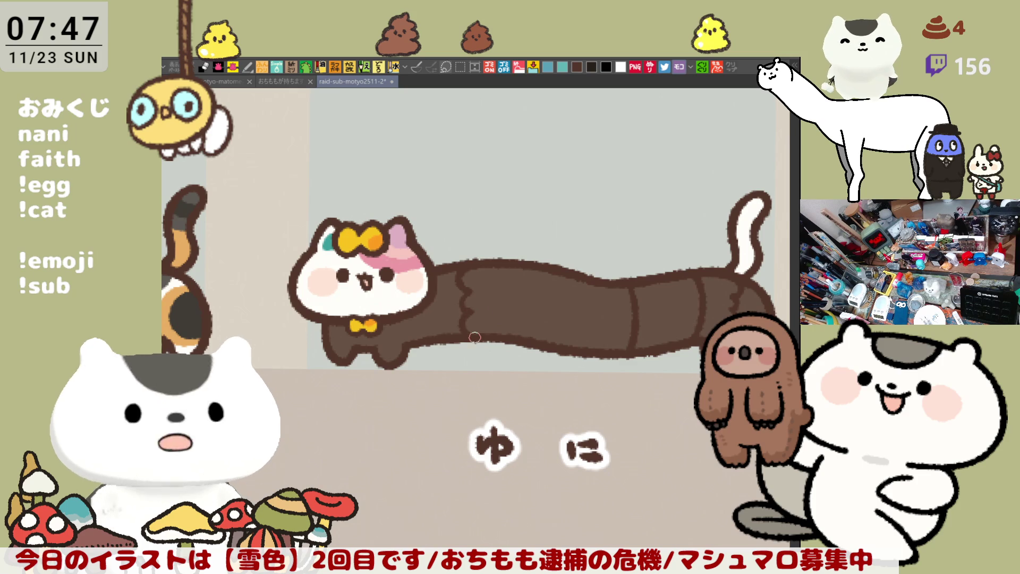
{"action": "left_click_drag", "start_coordinate": [485, 317], "coordinate": [471, 292]}
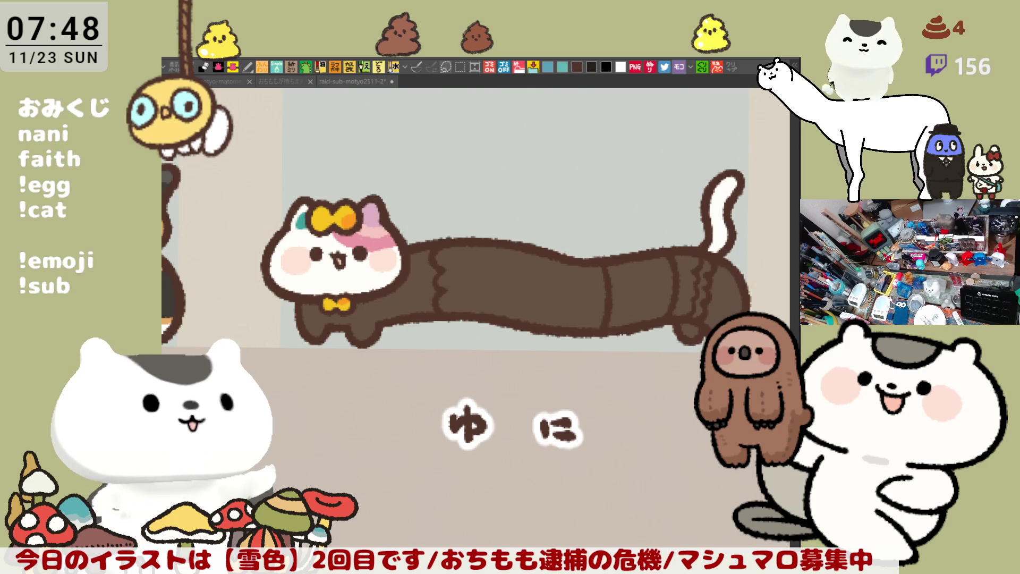
{"action": "left_click_drag", "start_coordinate": [685, 260], "coordinate": [686, 311]}
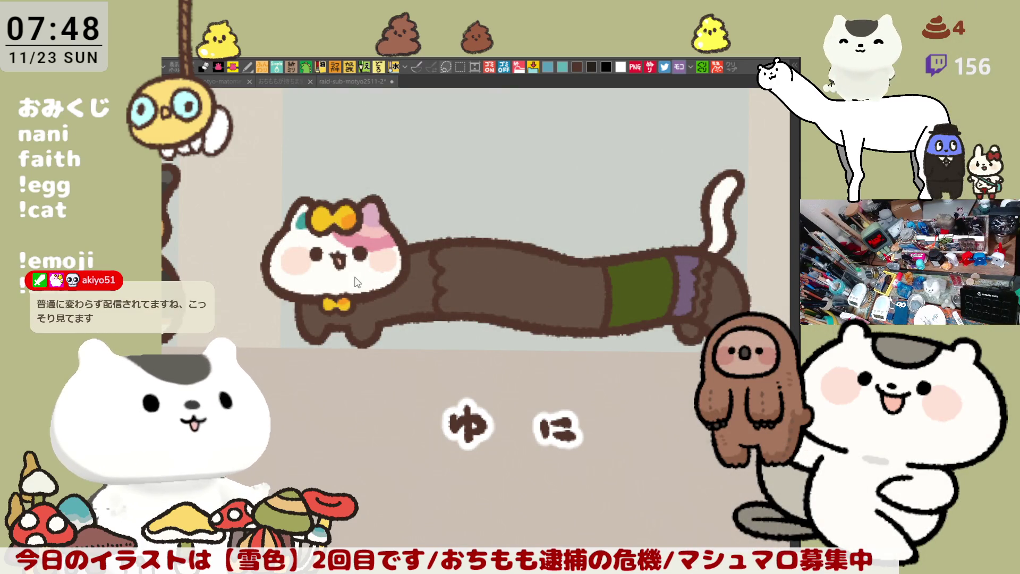
Fill the neck white and draw a wavy line across the purple cuff.
{"action": "left_click", "coordinate": [356, 281]}
{"action": "left_click", "coordinate": [382, 304]}
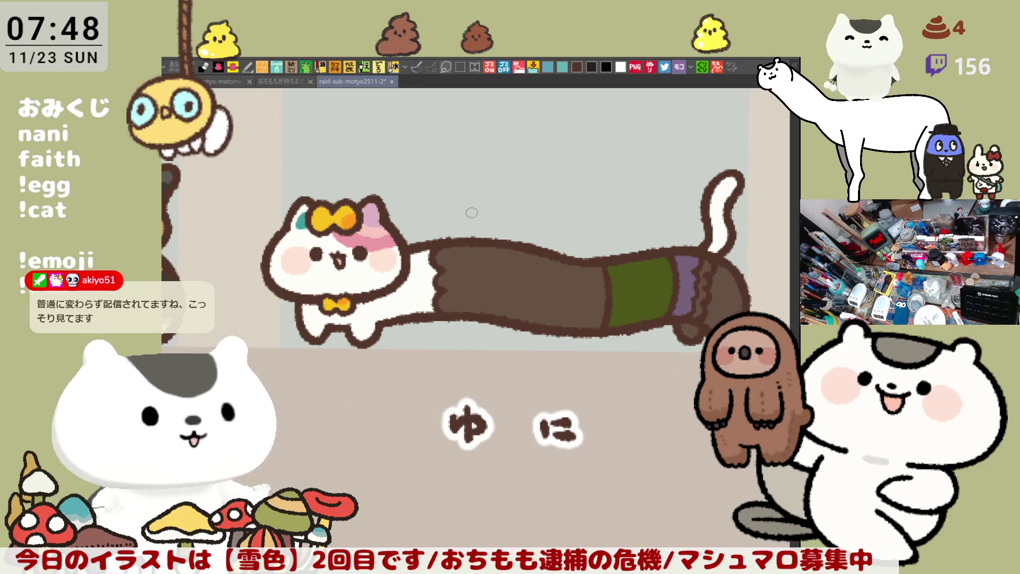
{"action": "left_click_drag", "start_coordinate": [709, 261], "coordinate": [696, 315]}
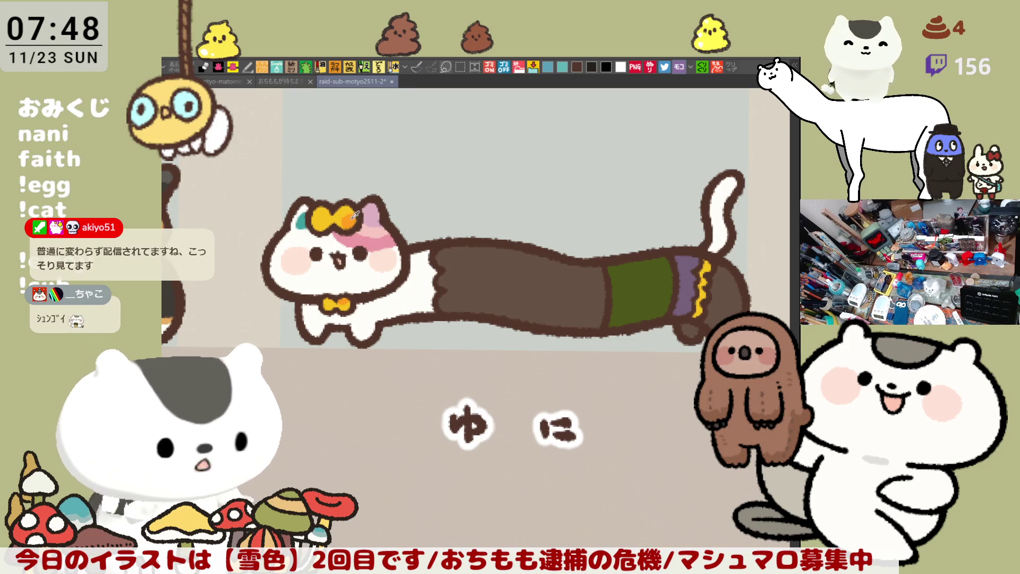
{"action": "left_click_drag", "start_coordinate": [698, 312], "coordinate": [694, 308]}
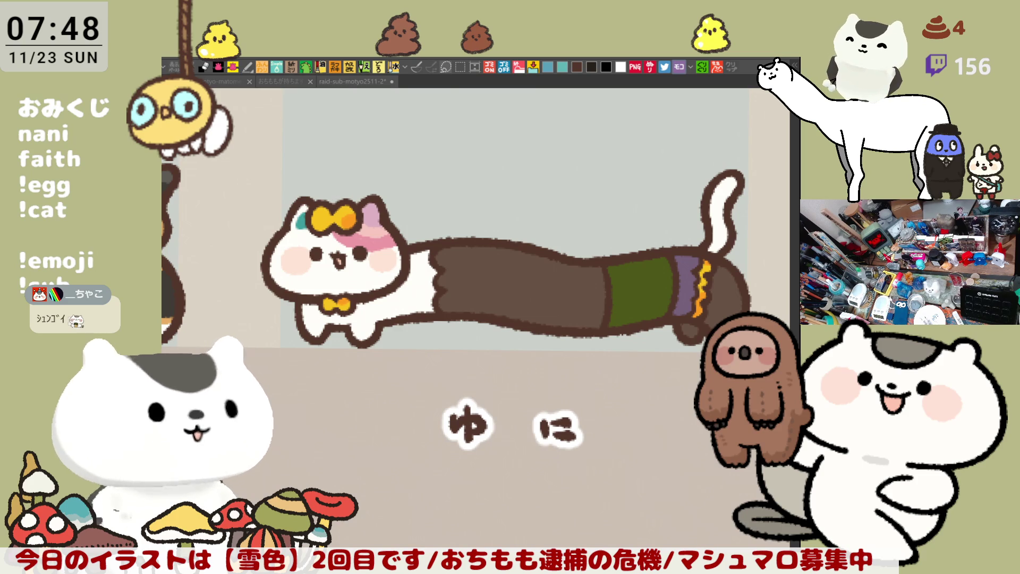
Undo the stray marks and recolour the cuff near the tail pink.
{"action": "left_click", "coordinate": [694, 275]}
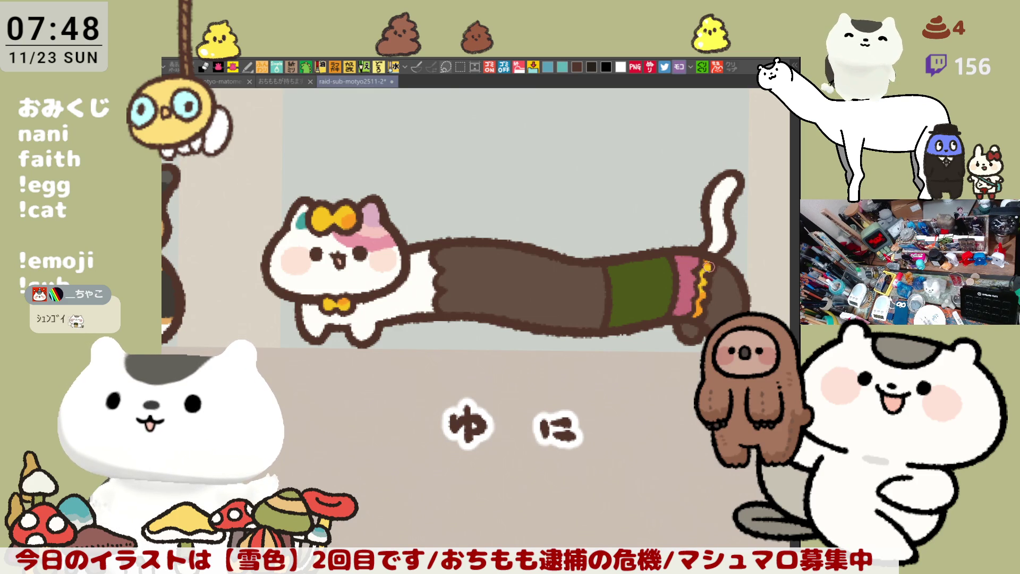
{"action": "key", "text": "ctrl+z"}
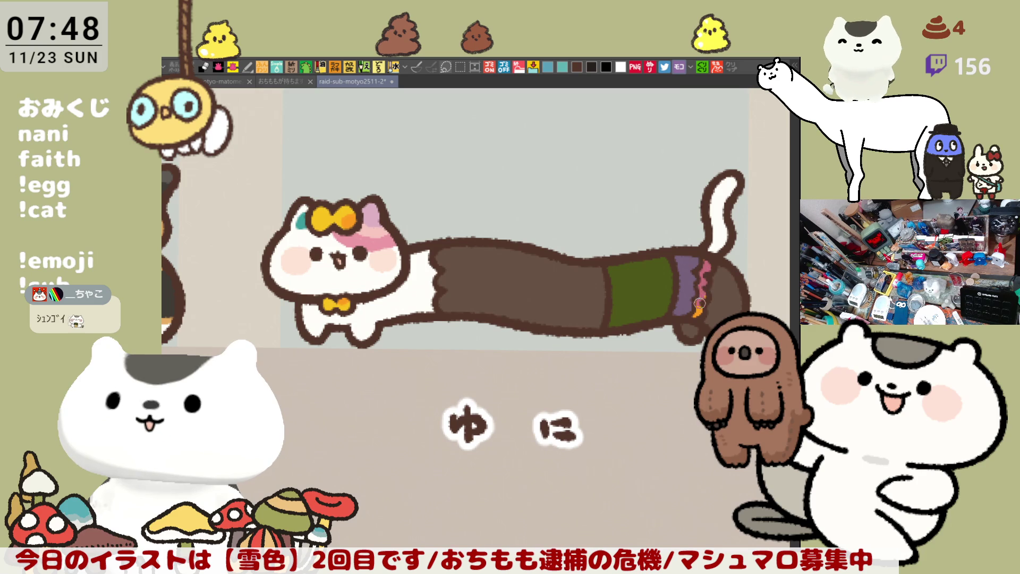
{"action": "key", "text": "ctrl+z"}
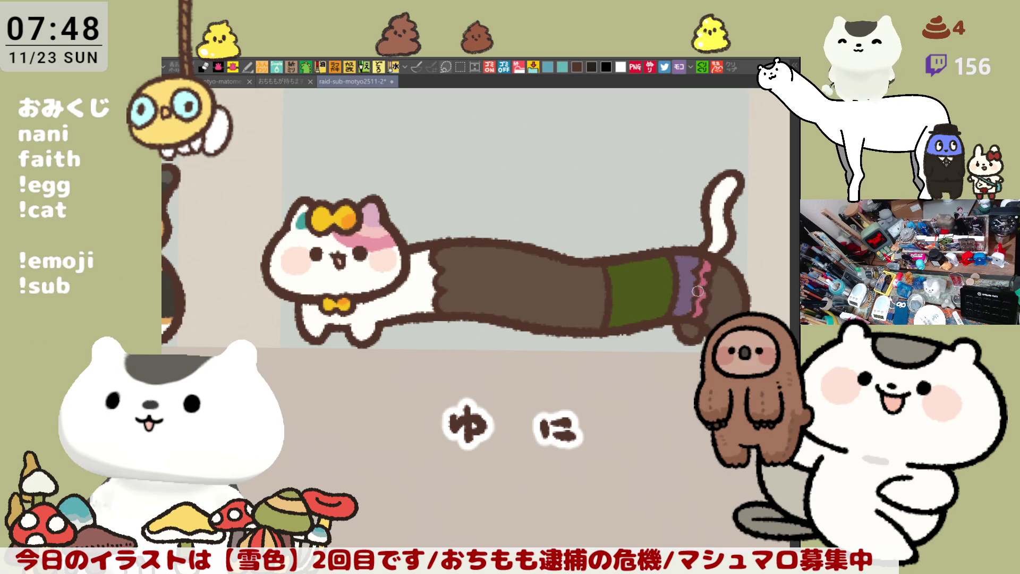
{"action": "left_click", "coordinate": [693, 288]}
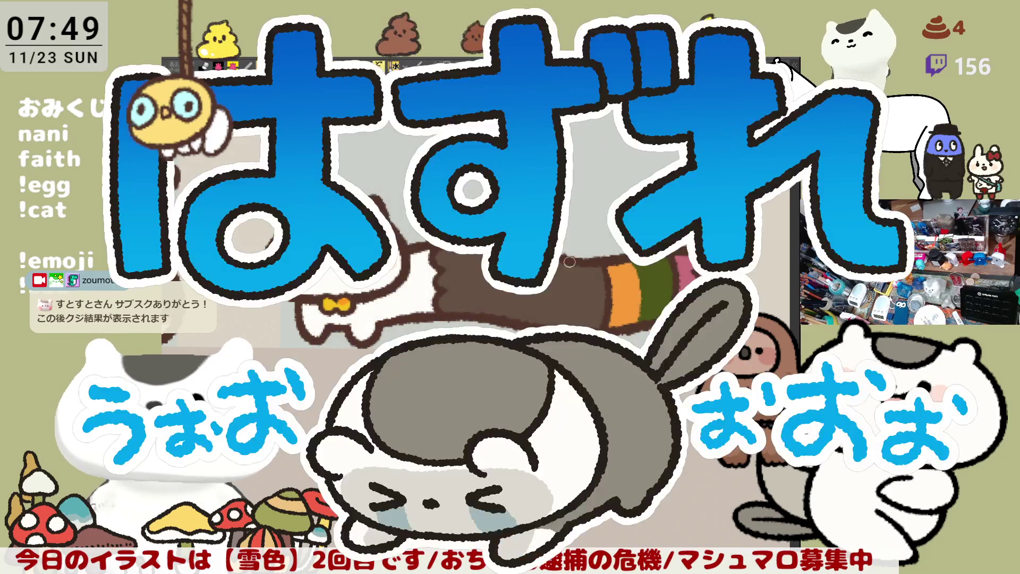
Paint a purple stripe and fill that body band of the ゆに cat purple.
{"action": "left_click_drag", "start_coordinate": [569, 262], "coordinate": [567, 324]}
{"action": "left_click", "coordinate": [590, 288]}
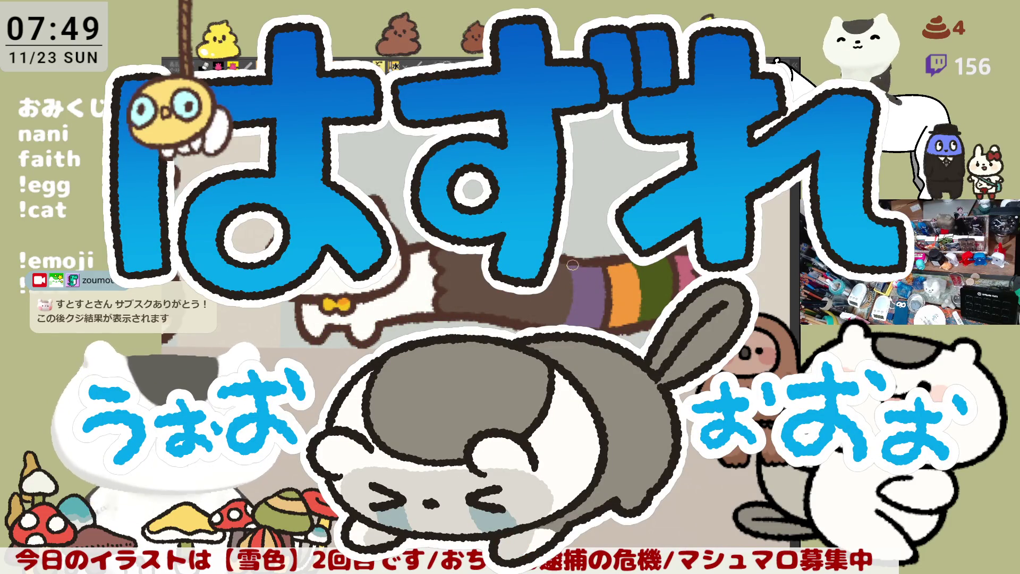
{"action": "key", "text": "ctrl+z"}
{"action": "left_click", "coordinate": [575, 292]}
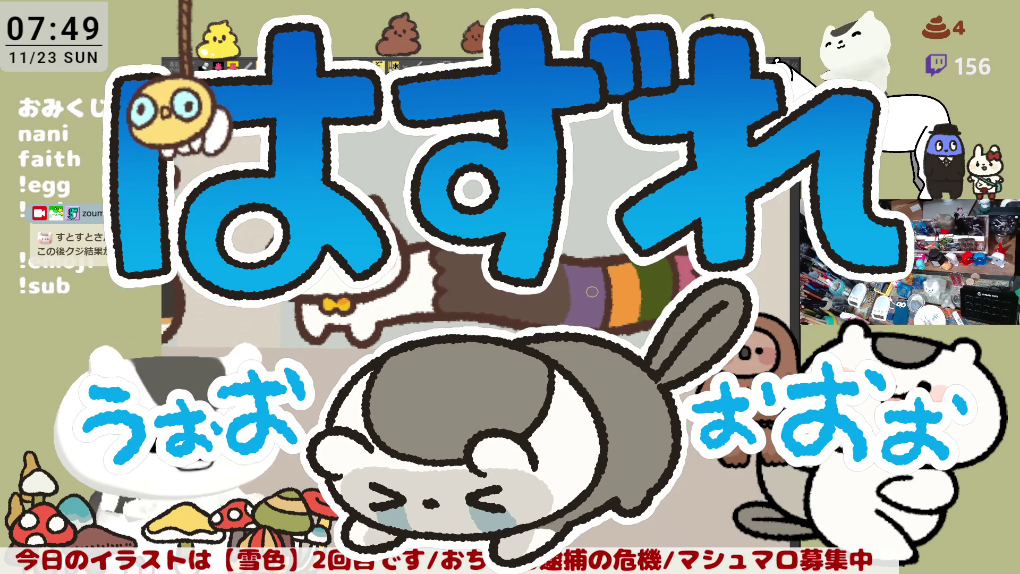
Zoom in on the plain grey third long cat above its name label.
{"action": "scroll", "coordinate": [569, 328], "scroll_direction": "down", "scroll_amount": 5}
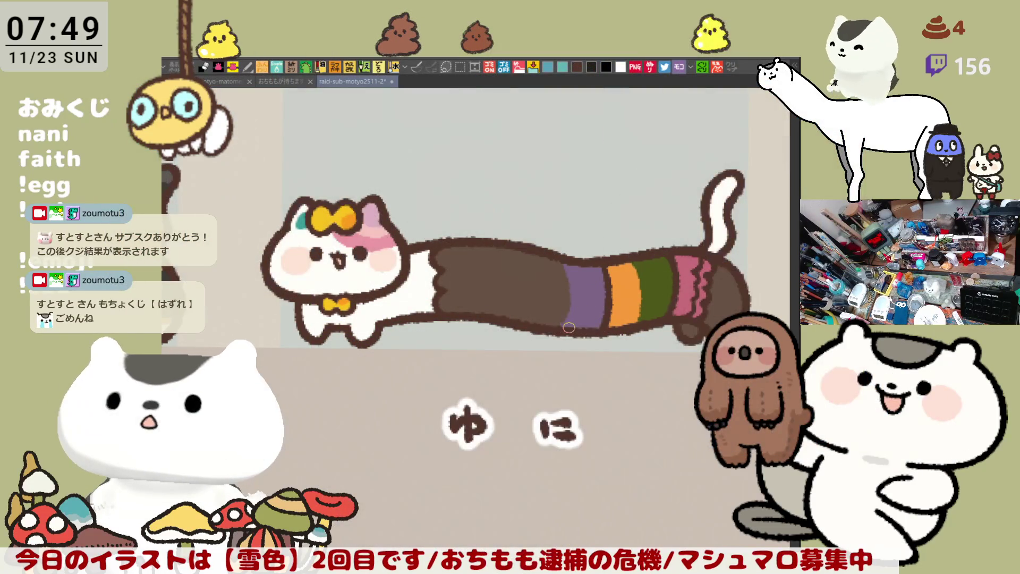
{"action": "scroll", "coordinate": [513, 320], "scroll_direction": "down", "scroll_amount": 5}
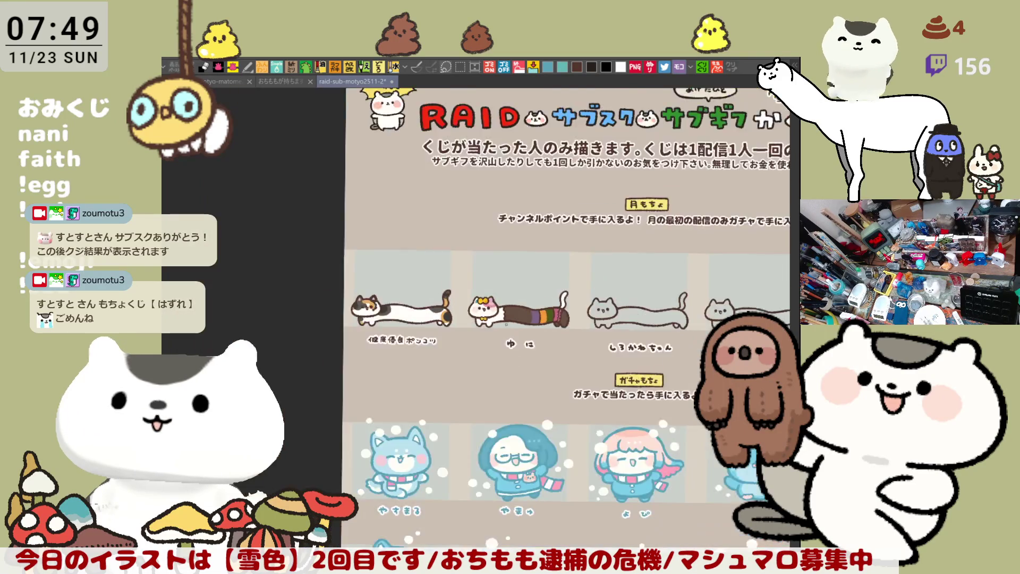
{"action": "scroll", "coordinate": [543, 421], "scroll_direction": "up", "scroll_amount": 2}
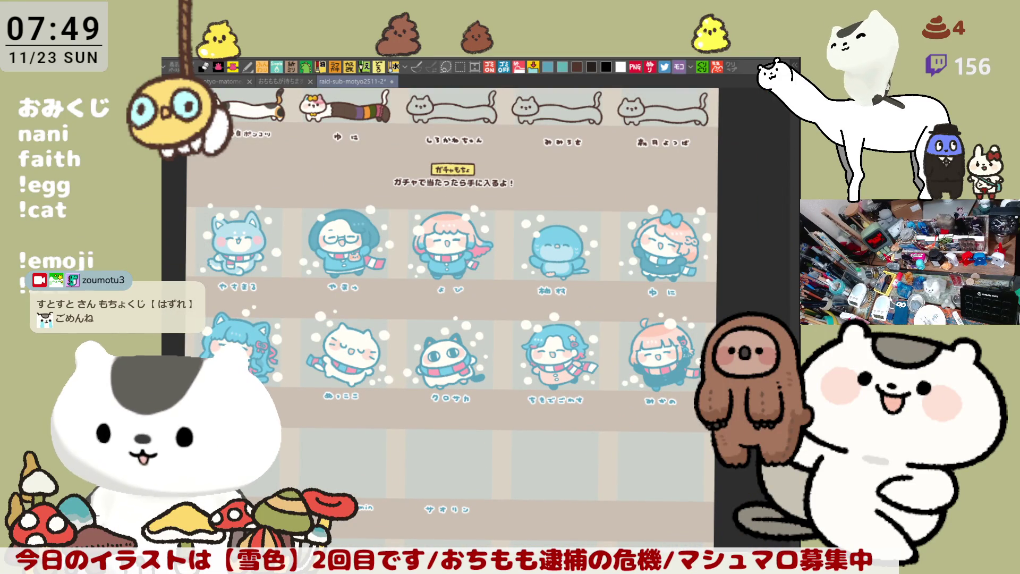
{"action": "scroll", "coordinate": [374, 198], "scroll_direction": "down", "scroll_amount": 3}
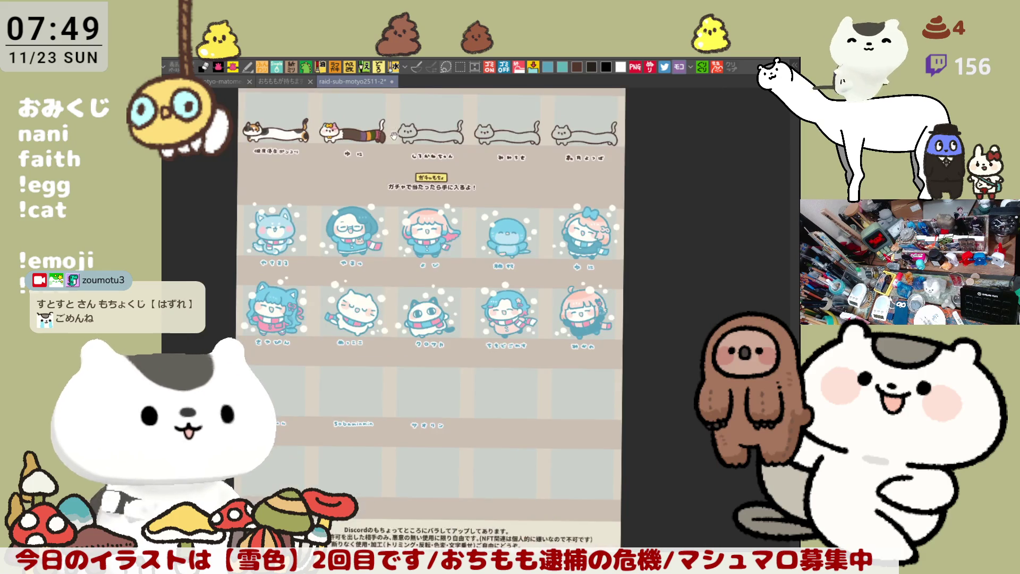
{"action": "scroll", "coordinate": [462, 389], "scroll_direction": "up", "scroll_amount": 5}
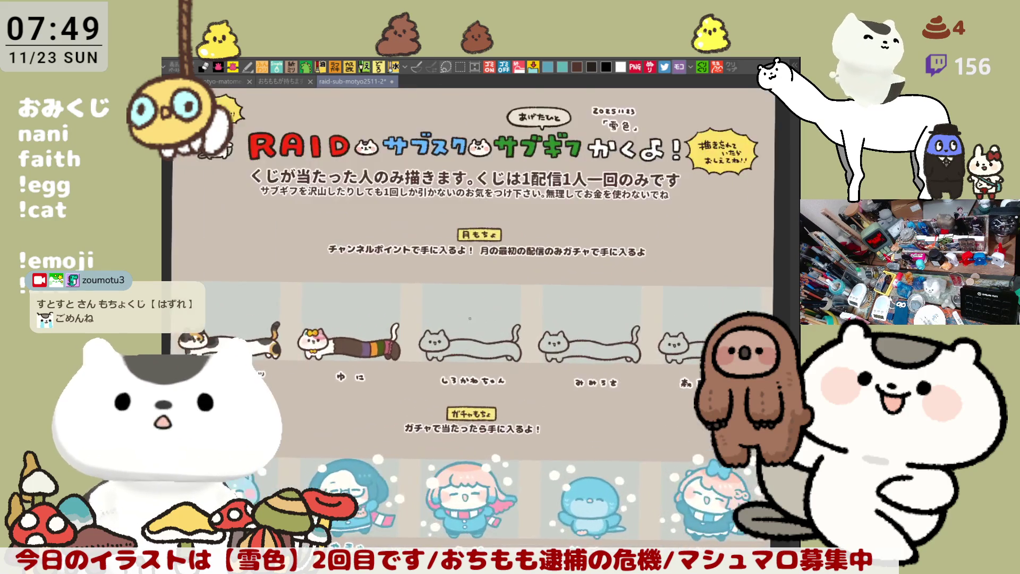
{"action": "scroll", "coordinate": [463, 389], "scroll_direction": "up", "scroll_amount": 5}
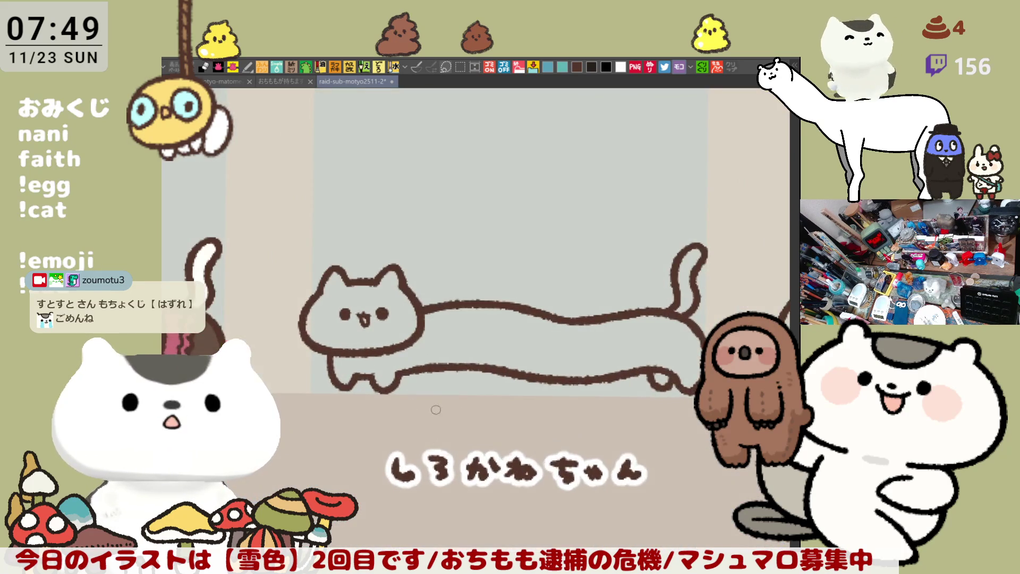
Fill the sock tip and small toe section of the ゆに cat teal.
{"action": "scroll", "coordinate": [452, 406], "scroll_direction": "up", "scroll_amount": 3}
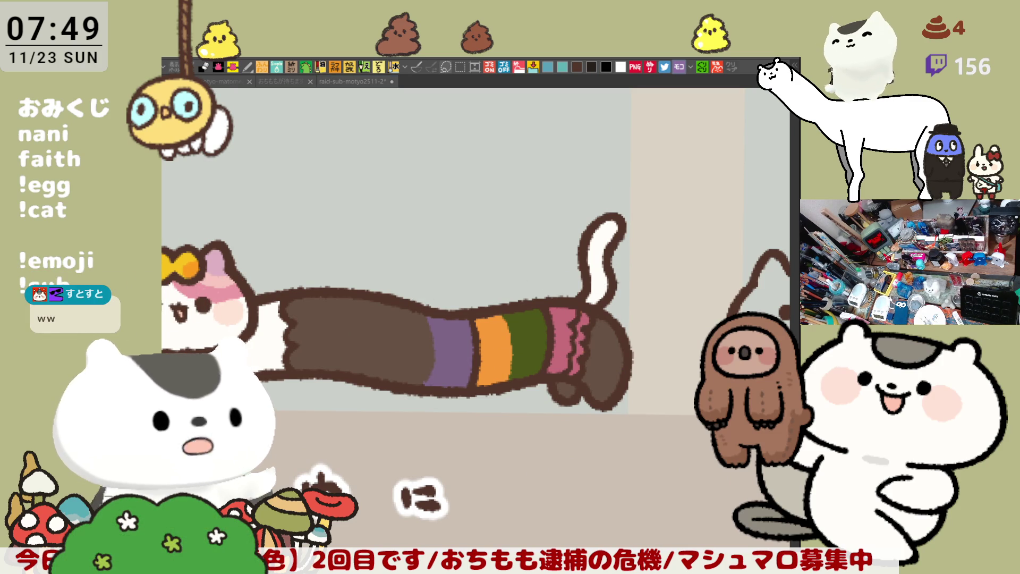
{"action": "left_click", "coordinate": [601, 367]}
{"action": "left_click", "coordinate": [567, 393]}
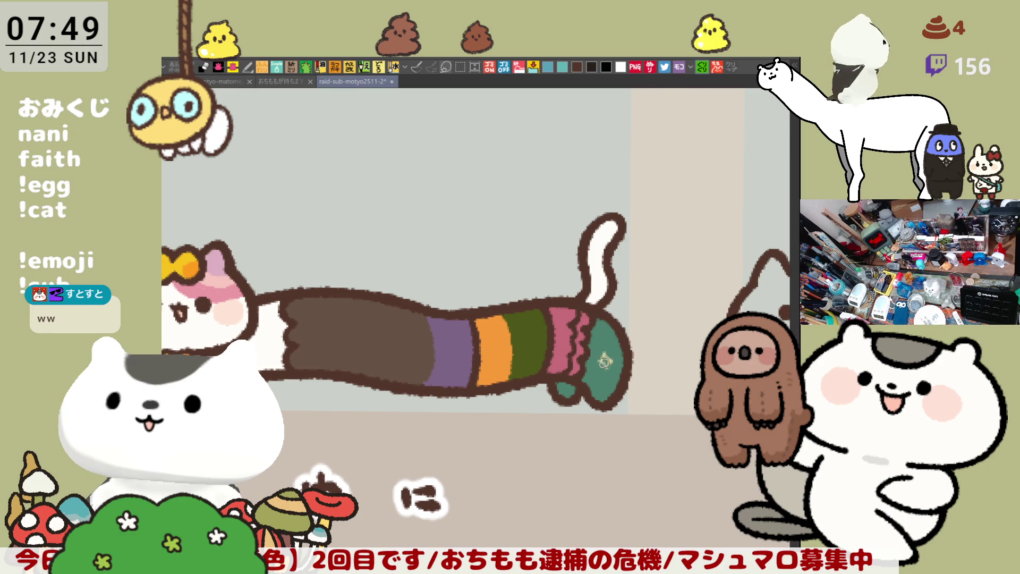
Dab a sparkle onto the teal sock and draw a purple wavy line along the cuff.
{"action": "left_click_drag", "start_coordinate": [605, 359], "coordinate": [602, 254]}
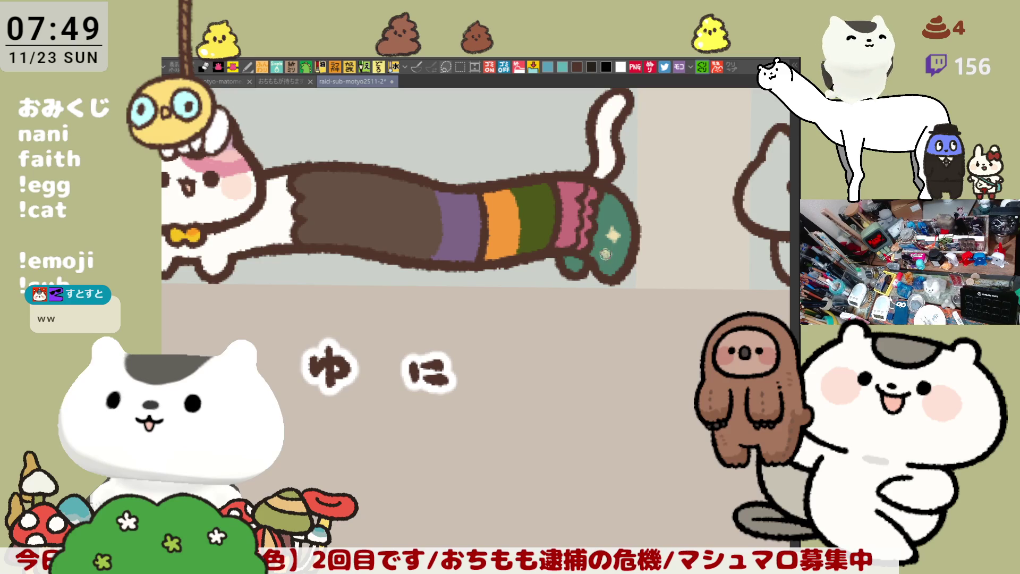
{"action": "left_click", "coordinate": [604, 254]}
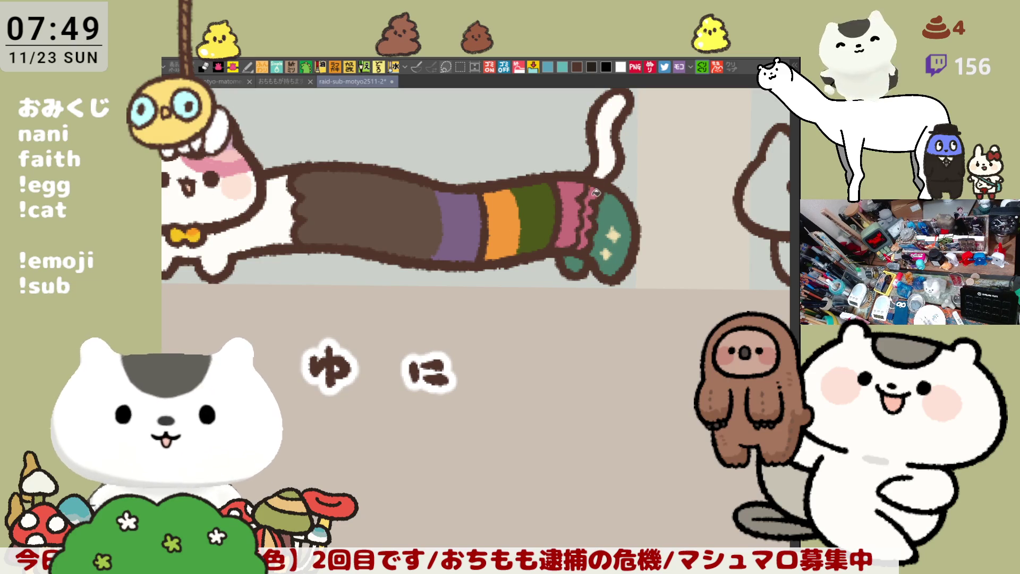
{"action": "left_click_drag", "start_coordinate": [587, 188], "coordinate": [591, 250]}
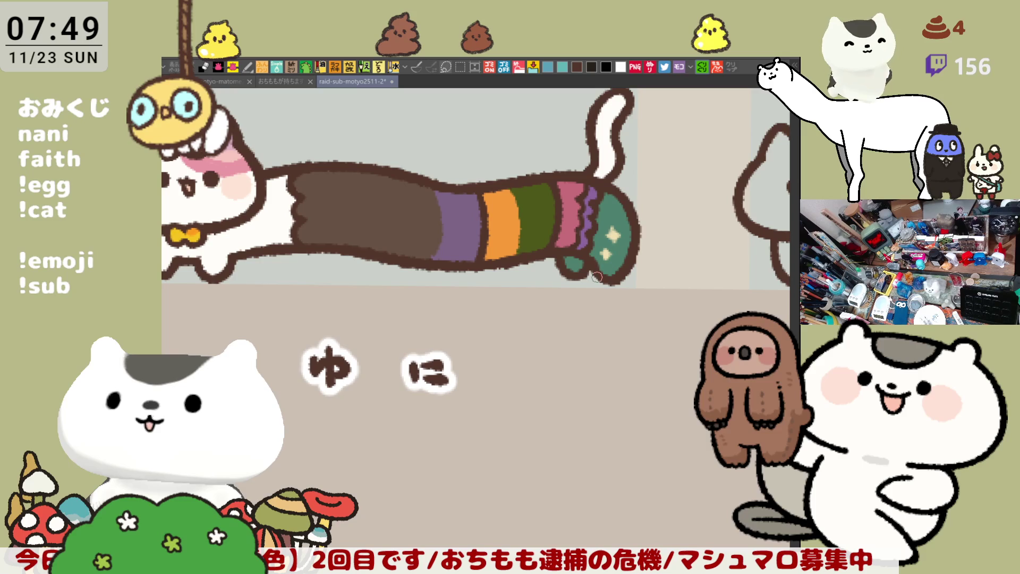
{"action": "scroll", "coordinate": [596, 301], "scroll_direction": "down", "scroll_amount": 5}
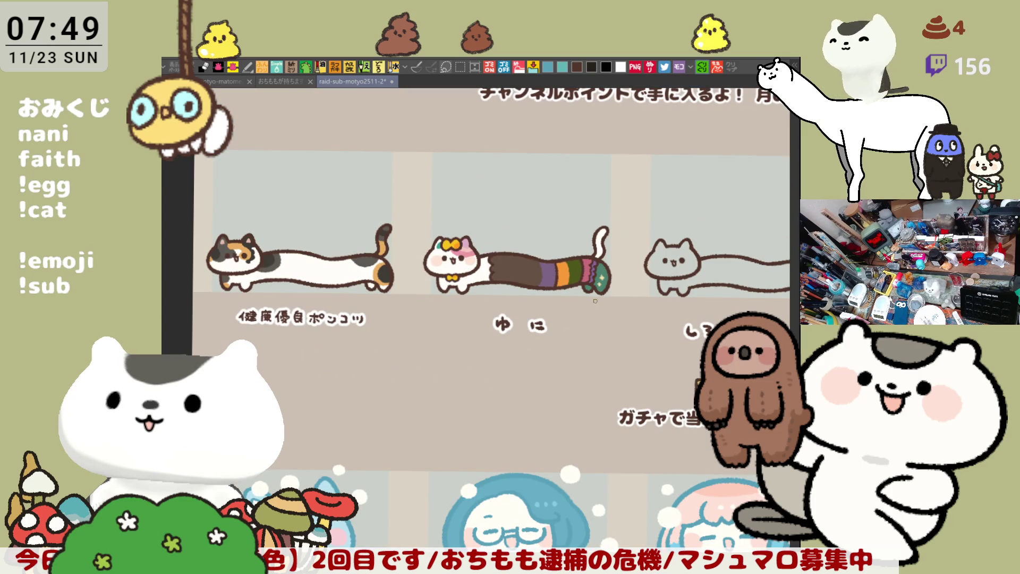
{"action": "scroll", "coordinate": [595, 301], "scroll_direction": "up", "scroll_amount": 5}
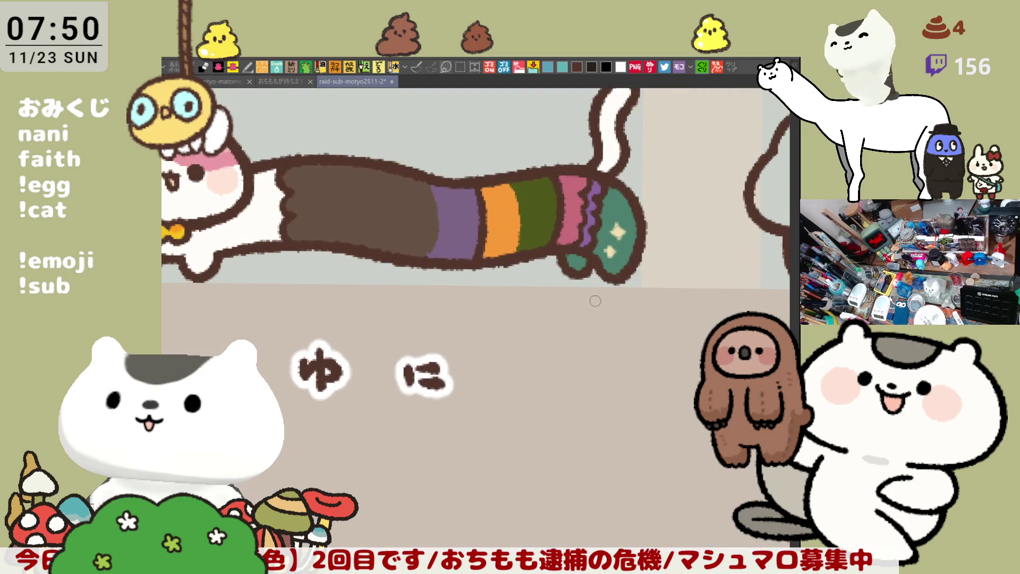
{"action": "left_click_drag", "start_coordinate": [595, 301], "coordinate": [784, 328]}
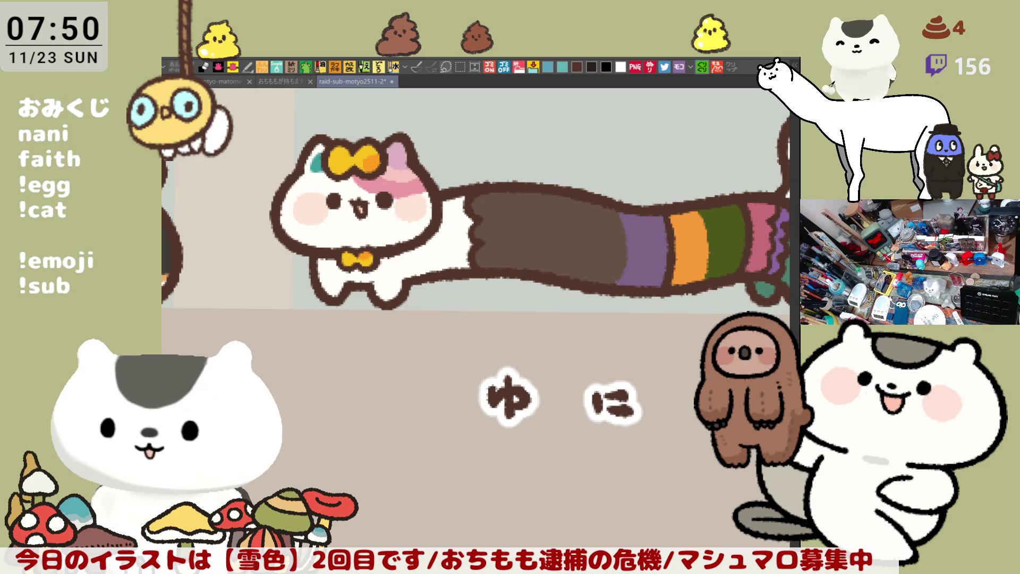
Paint the brown body band beside the purple stripe dark green with the brush.
{"action": "key", "text": "g"}
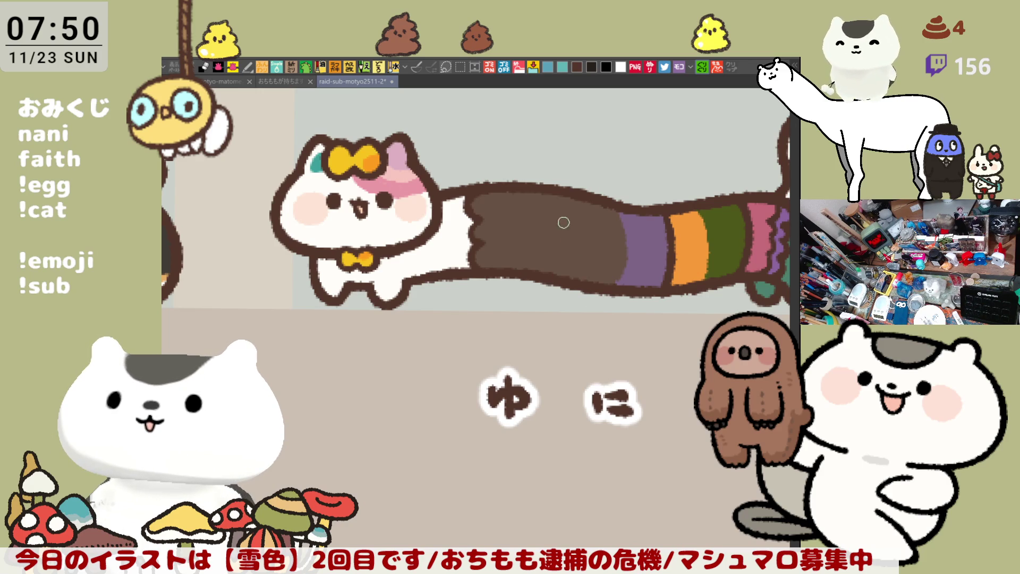
{"action": "left_click", "coordinate": [585, 243]}
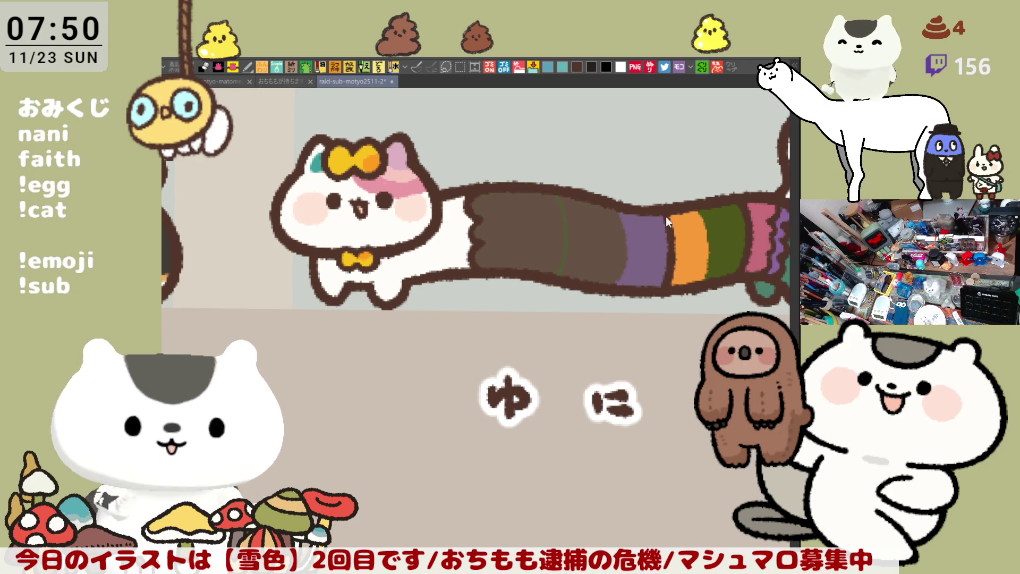
{"action": "key", "text": "ctrl+z"}
{"action": "left_click", "coordinate": [681, 68]}
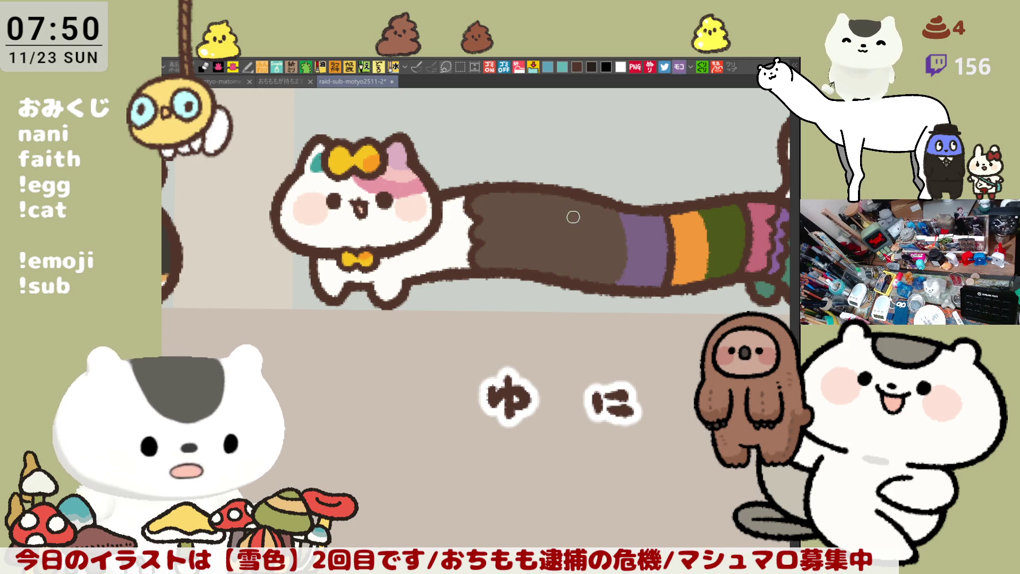
{"action": "left_click_drag", "start_coordinate": [558, 193], "coordinate": [565, 277]}
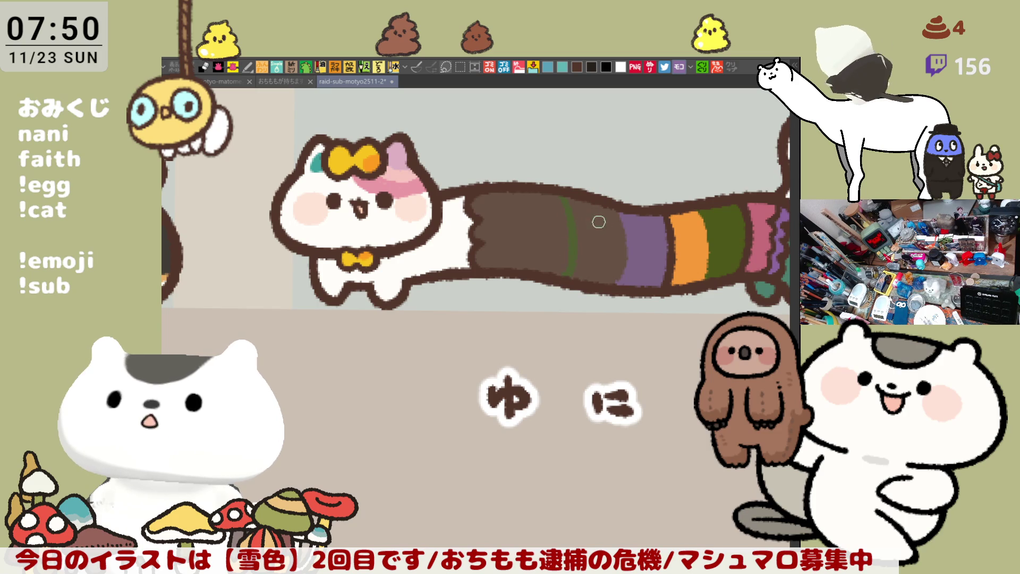
{"action": "left_click_drag", "start_coordinate": [619, 212], "coordinate": [621, 270]}
{"action": "key", "text": "ctrl+z"}
{"action": "left_click_drag", "start_coordinate": [618, 210], "coordinate": [614, 281]}
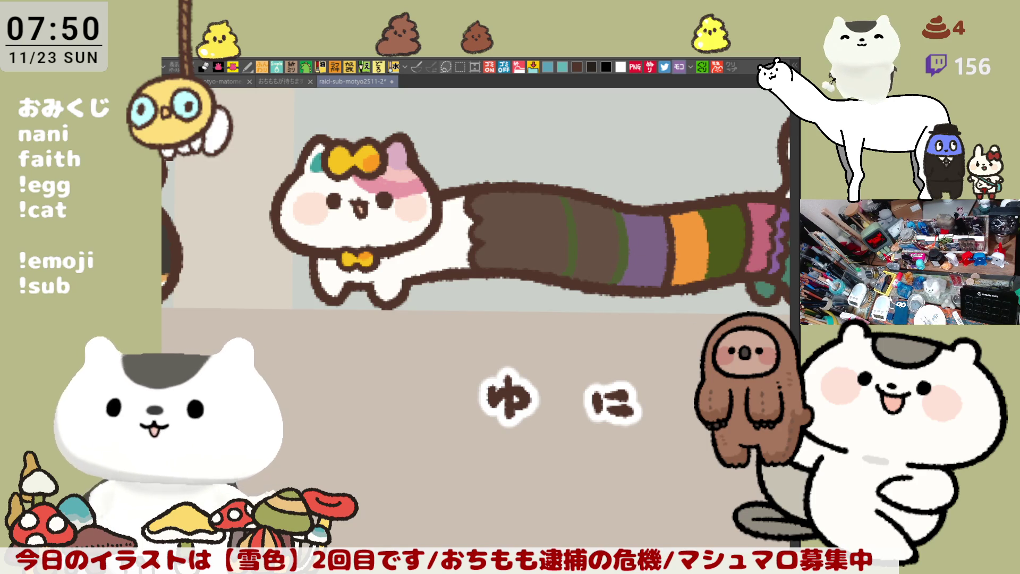
Recentre the cat and dab small pink marks onto the dark brown front band.
{"action": "scroll", "coordinate": [473, 220], "scroll_direction": "down", "scroll_amount": 2}
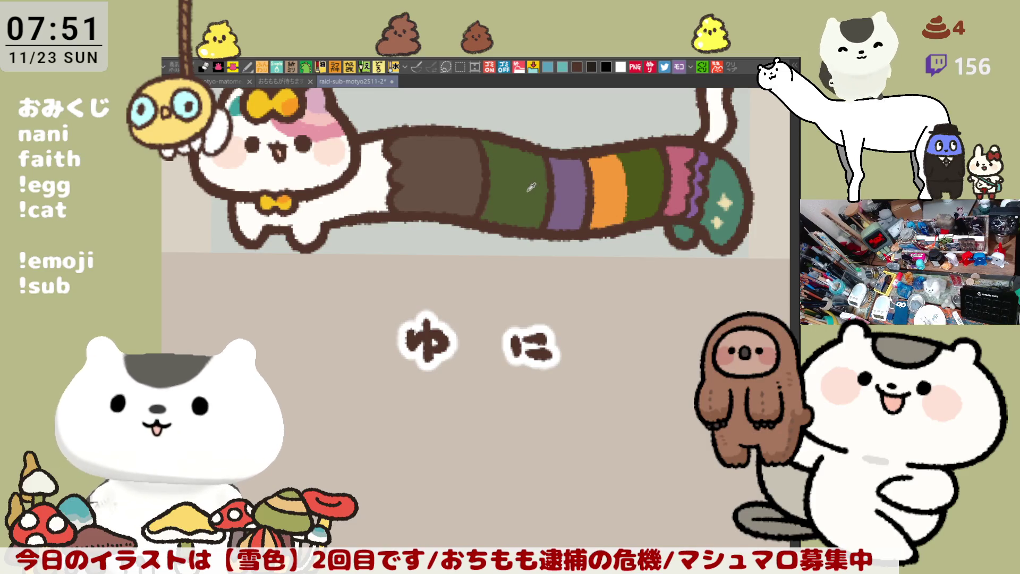
{"action": "scroll", "coordinate": [537, 182], "scroll_direction": "up", "scroll_amount": 2}
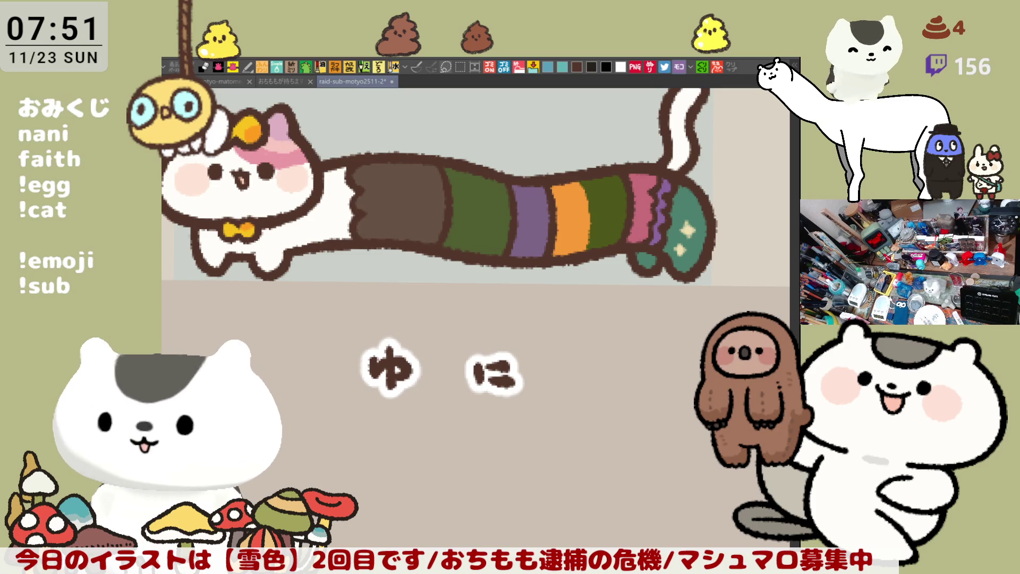
{"action": "scroll", "coordinate": [459, 218], "scroll_direction": "up", "scroll_amount": 3}
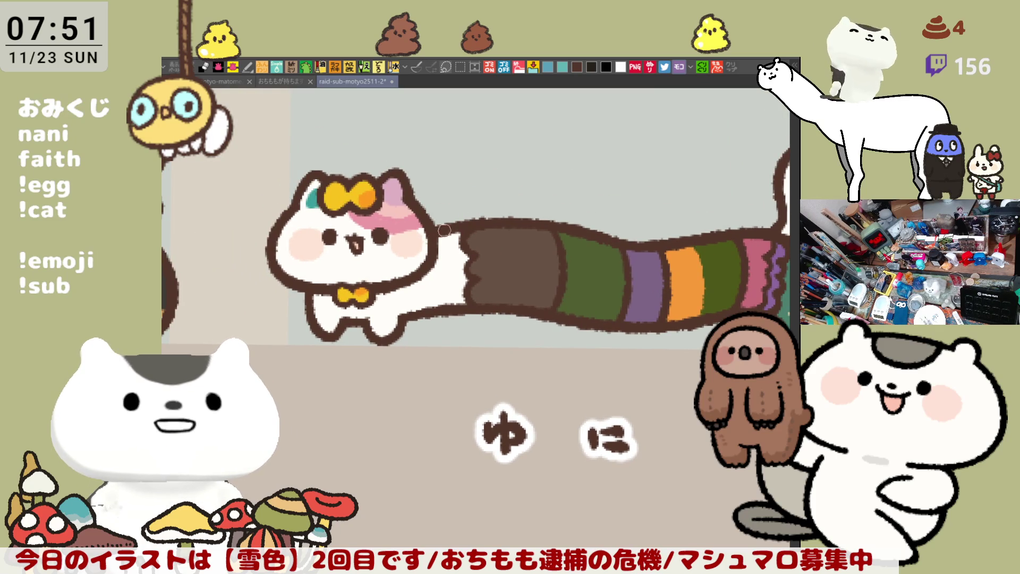
{"action": "left_click_drag", "start_coordinate": [627, 253], "coordinate": [565, 270]}
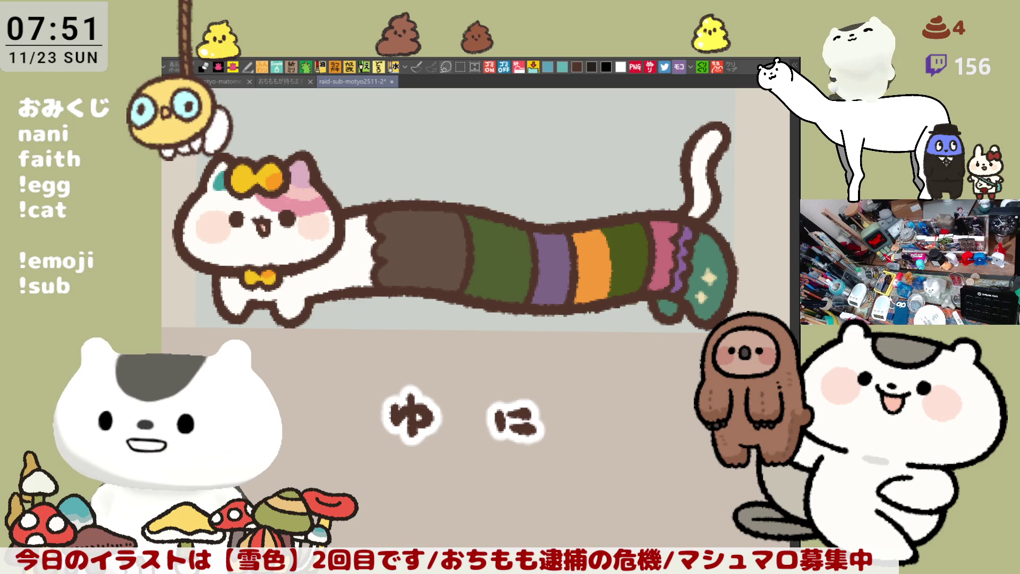
{"action": "left_click_drag", "start_coordinate": [578, 397], "coordinate": [576, 394]}
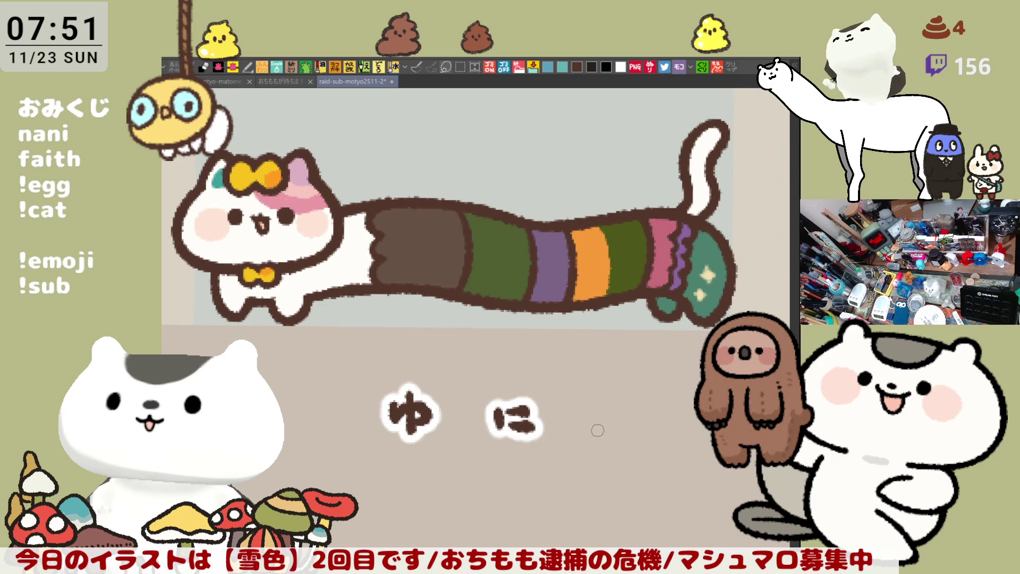
{"action": "scroll", "coordinate": [598, 430], "scroll_direction": "down", "scroll_amount": 3}
{"action": "scroll", "coordinate": [559, 454], "scroll_direction": "up", "scroll_amount": 3}
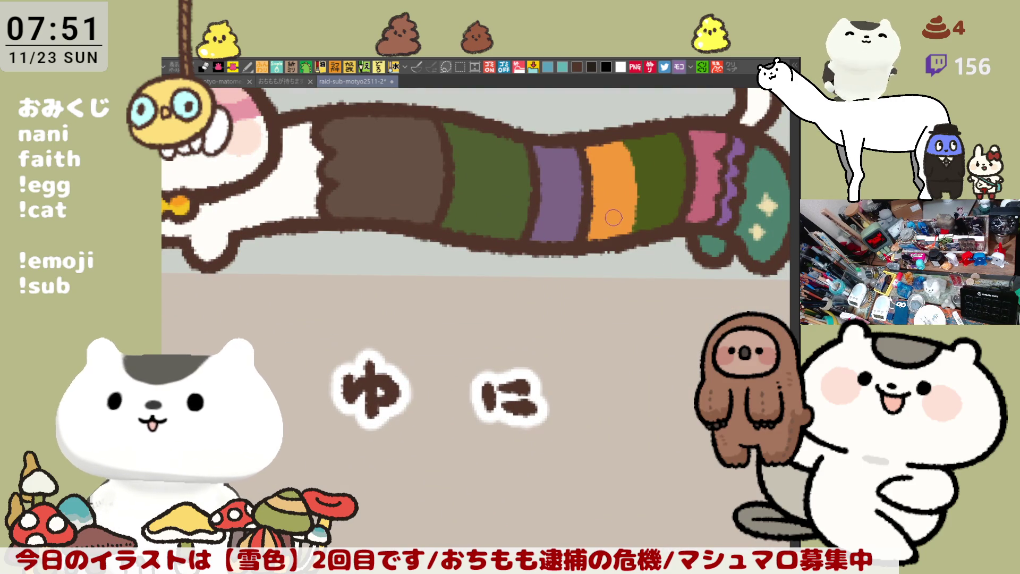
{"action": "mouse_move", "coordinate": [379, 192]}
{"action": "left_mouse_down"}
{"action": "mouse_move", "coordinate": [401, 206]}
{"action": "mouse_move", "coordinate": [396, 190]}
{"action": "mouse_move", "coordinate": [425, 191]}
{"action": "mouse_move", "coordinate": [413, 207]}
{"action": "left_mouse_up"}
Undo the pink dabs and add teal dashes on the brown stripe and green band.
{"action": "key", "text": "ctrl+z"}
{"action": "key", "text": "ctrl+z"}
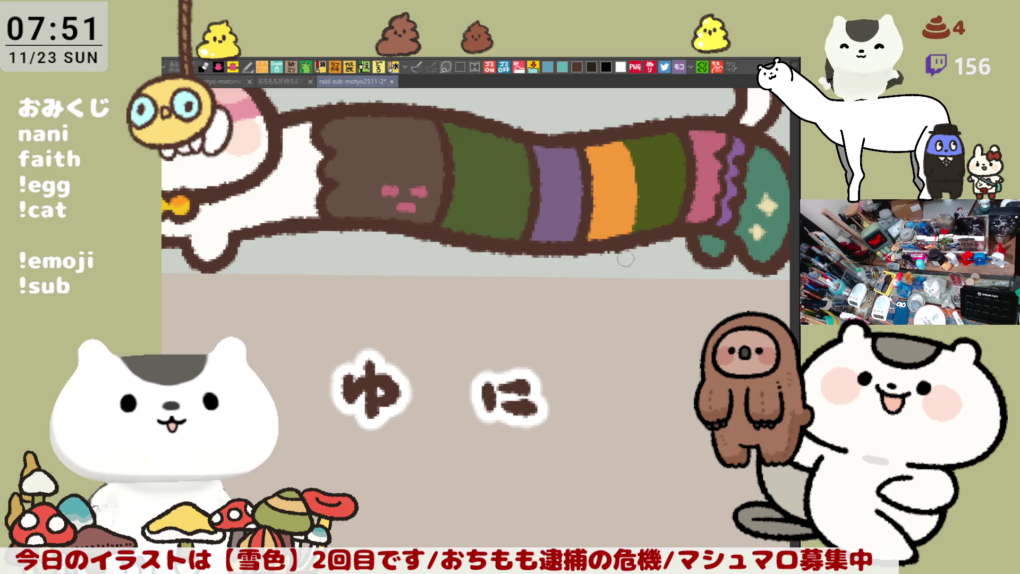
{"action": "left_click_drag", "start_coordinate": [378, 167], "coordinate": [390, 166]}
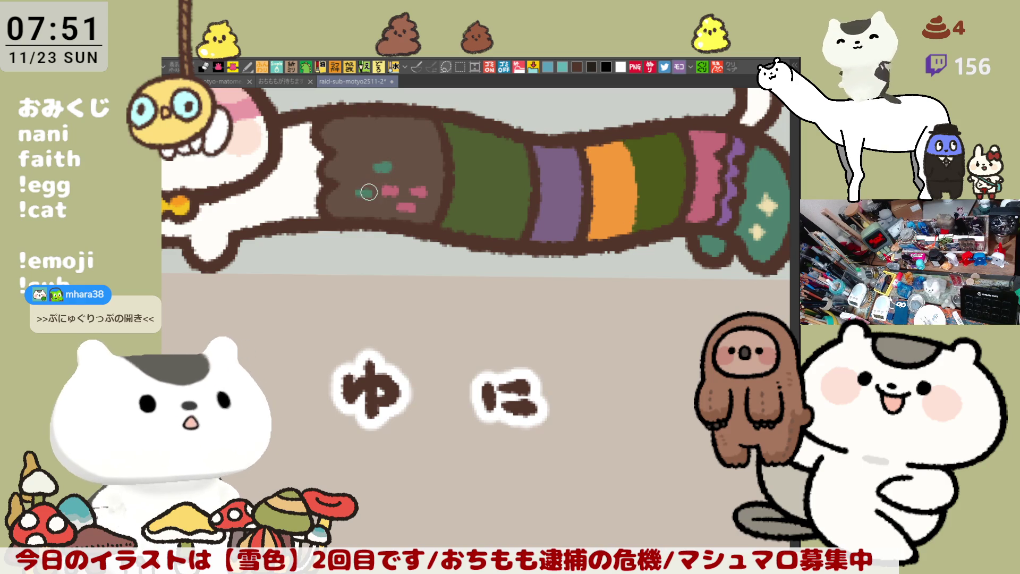
{"action": "left_click_drag", "start_coordinate": [382, 169], "coordinate": [387, 173]}
{"action": "left_click", "coordinate": [369, 194]}
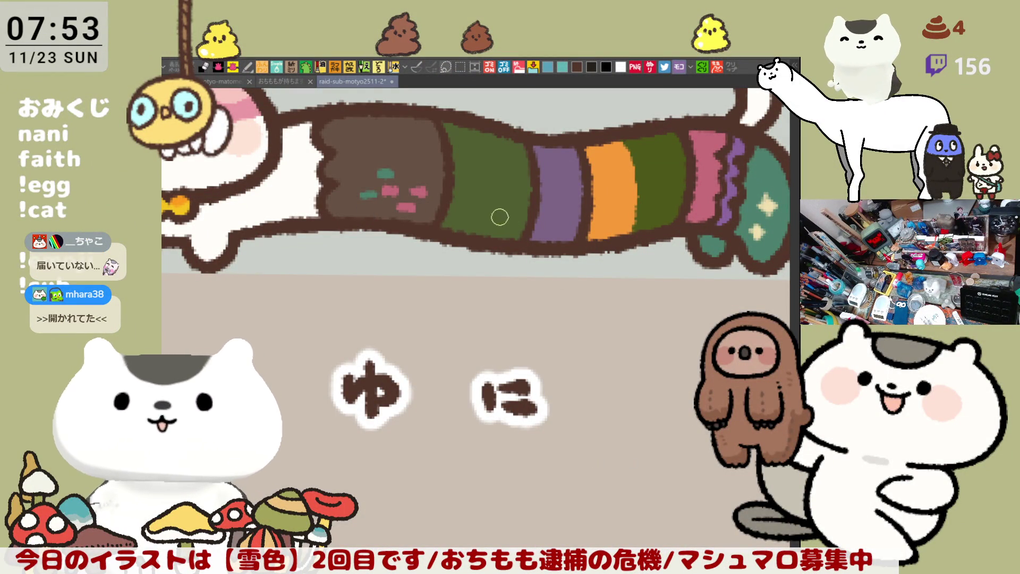
{"action": "mouse_move", "coordinate": [463, 203]}
{"action": "left_mouse_down"}
{"action": "mouse_move", "coordinate": [485, 220]}
{"action": "mouse_move", "coordinate": [511, 209]}
{"action": "mouse_move", "coordinate": [551, 224]}
{"action": "mouse_move", "coordinate": [566, 211]}
{"action": "left_mouse_up"}
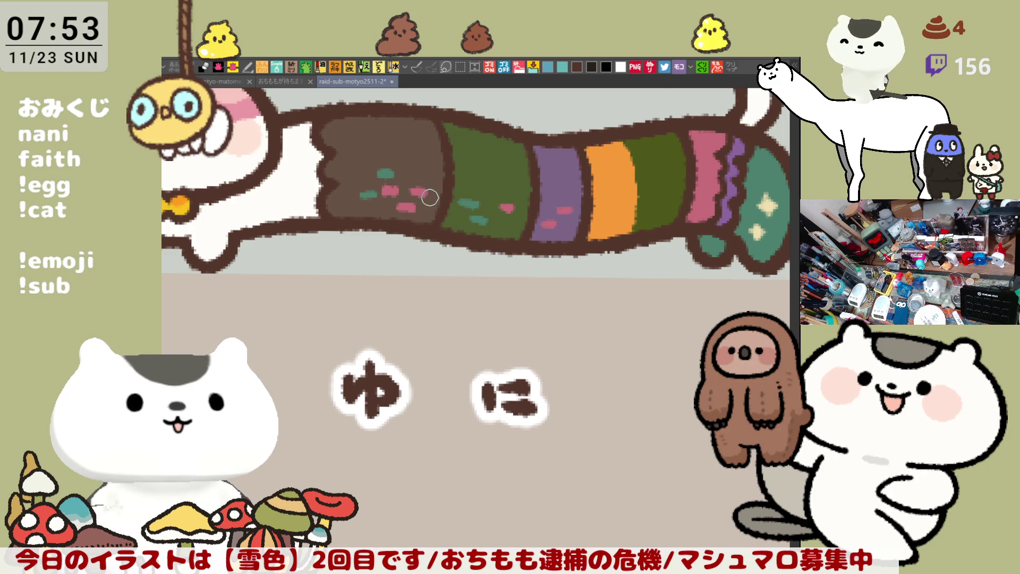
{"action": "scroll", "coordinate": [430, 198], "scroll_direction": "down", "scroll_amount": 4}
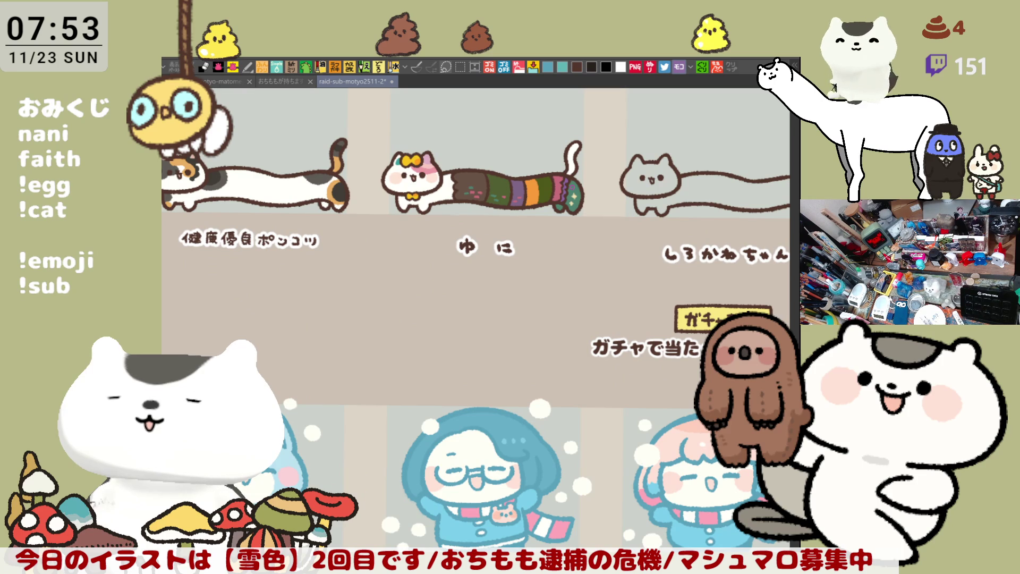
{"action": "scroll", "coordinate": [518, 314], "scroll_direction": "up", "scroll_amount": 3}
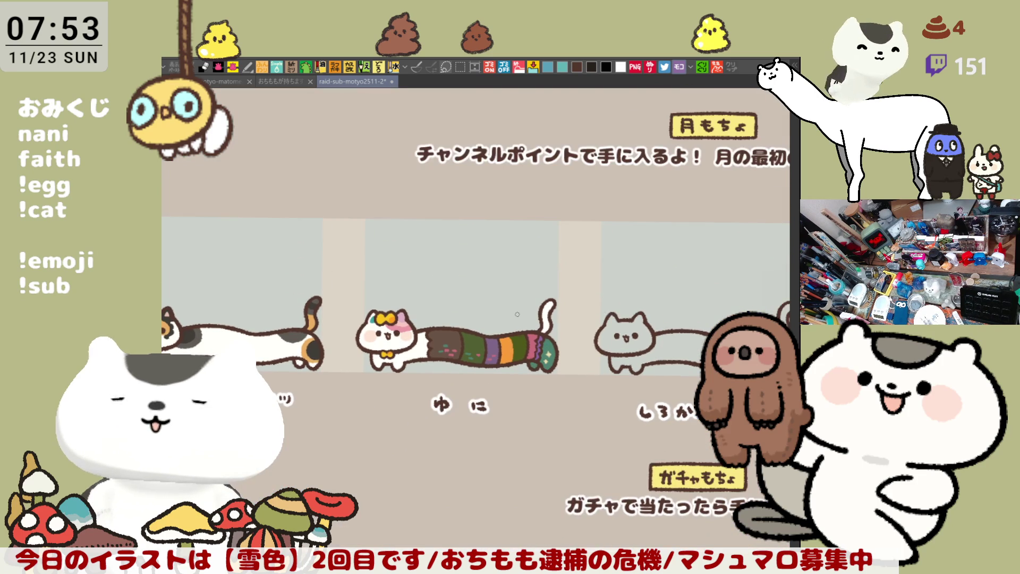
{"action": "scroll", "coordinate": [517, 315], "scroll_direction": "up", "scroll_amount": 4}
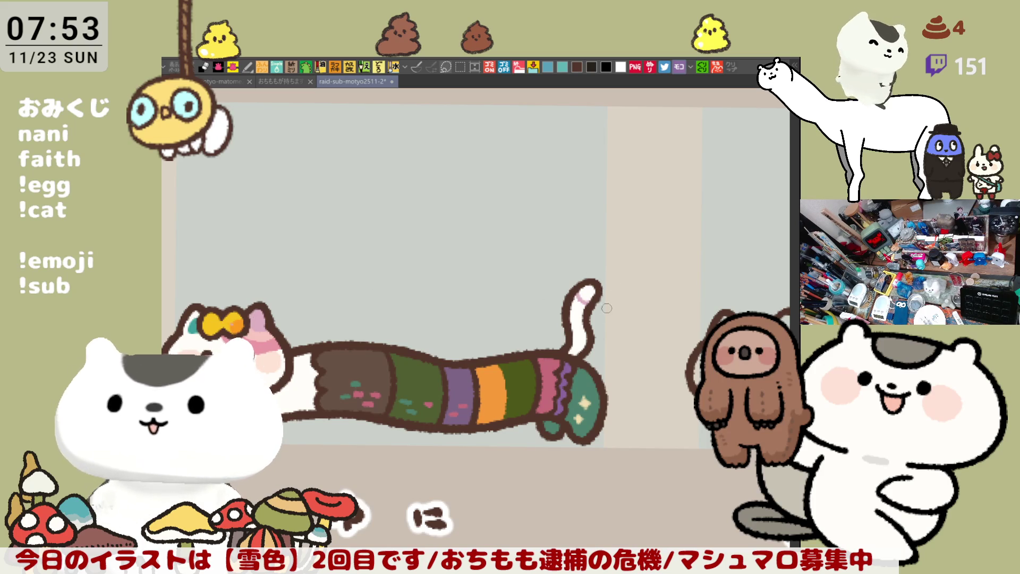
{"action": "left_click_drag", "start_coordinate": [576, 301], "coordinate": [587, 299]}
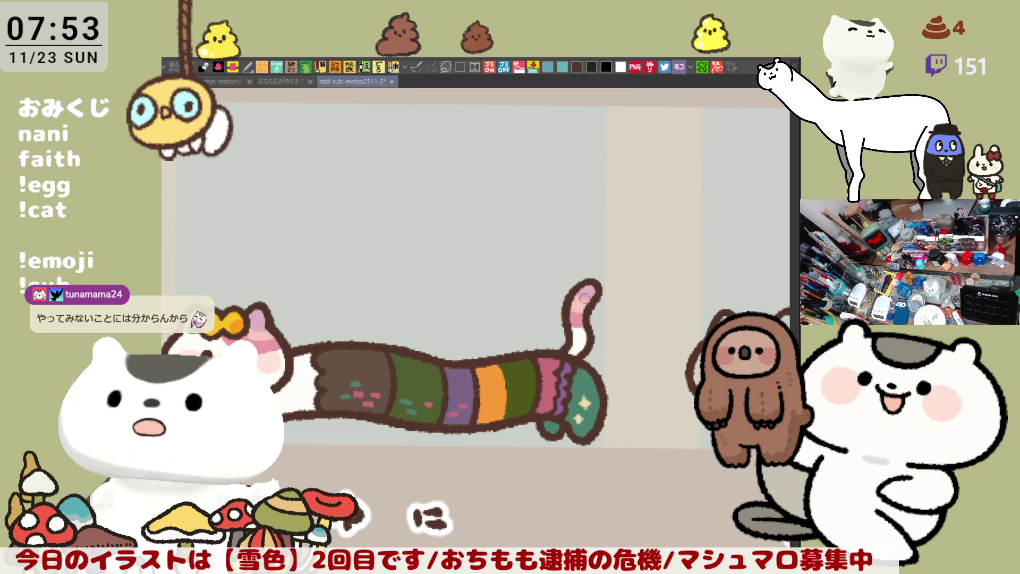
{"action": "left_click_drag", "start_coordinate": [583, 346], "coordinate": [588, 342]}
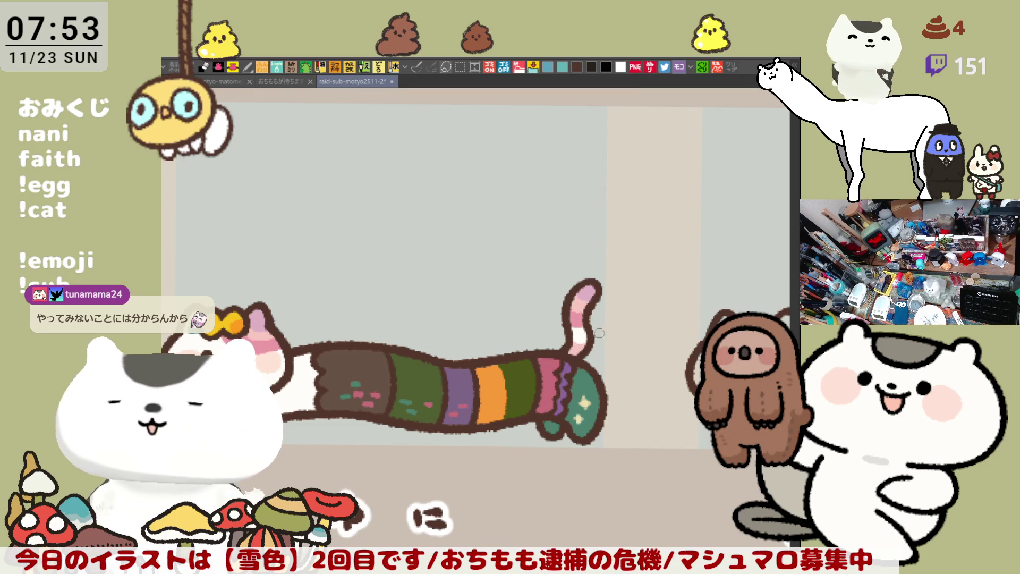
{"action": "scroll", "coordinate": [598, 334], "scroll_direction": "down", "scroll_amount": 3}
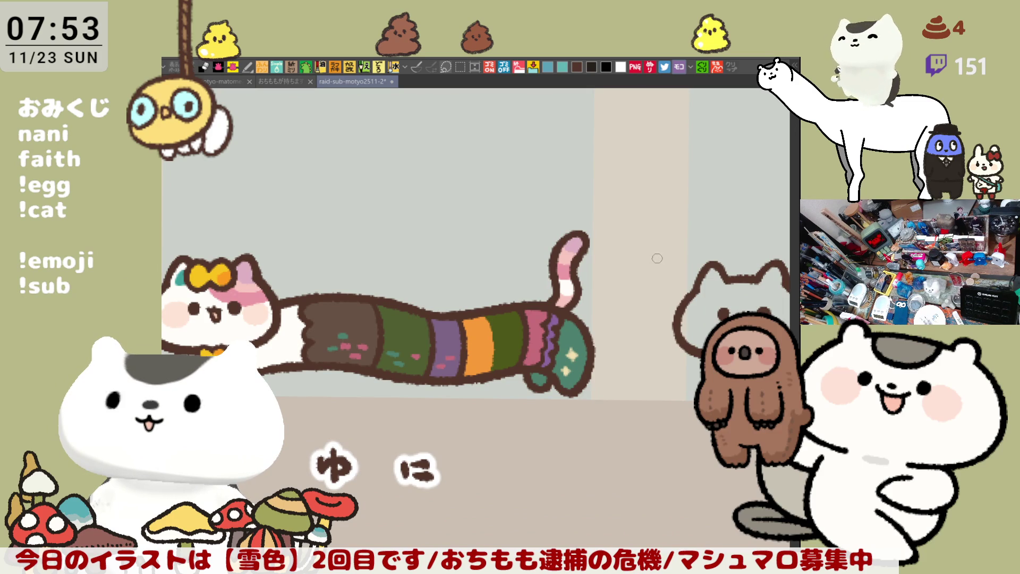
{"action": "left_click_drag", "start_coordinate": [665, 281], "coordinate": [703, 301]}
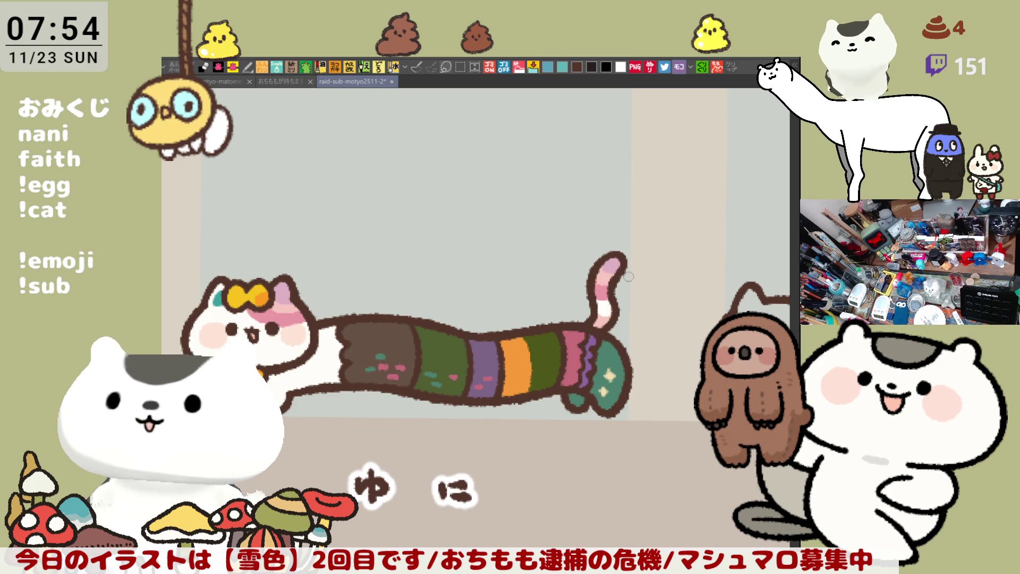
Zoom in on the sock and paint purple into its zigzag band.
{"action": "scroll", "coordinate": [625, 271], "scroll_direction": "down", "scroll_amount": 1}
{"action": "scroll", "coordinate": [636, 277], "scroll_direction": "down", "scroll_amount": 2}
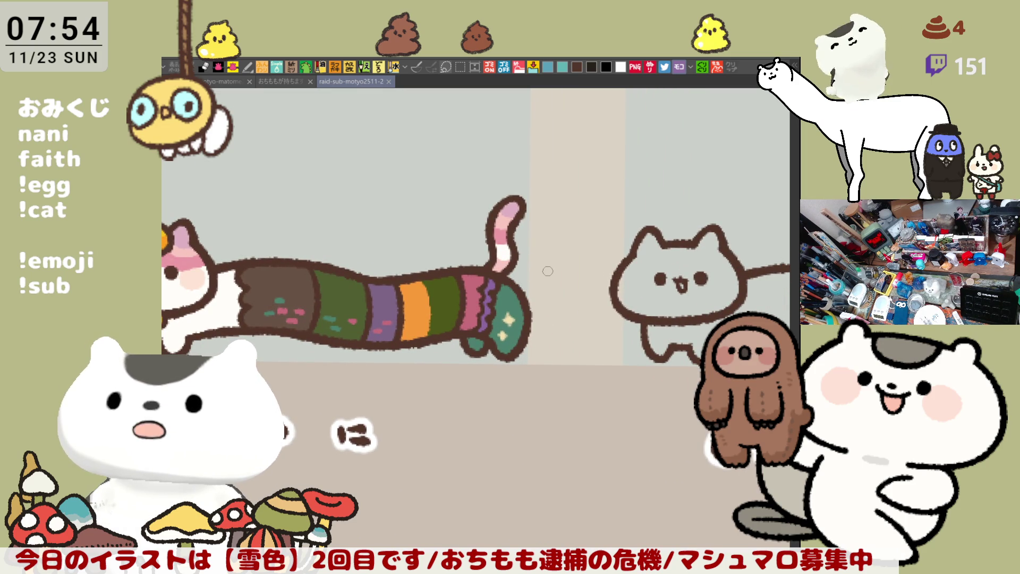
{"action": "scroll", "coordinate": [548, 272], "scroll_direction": "up", "scroll_amount": 2}
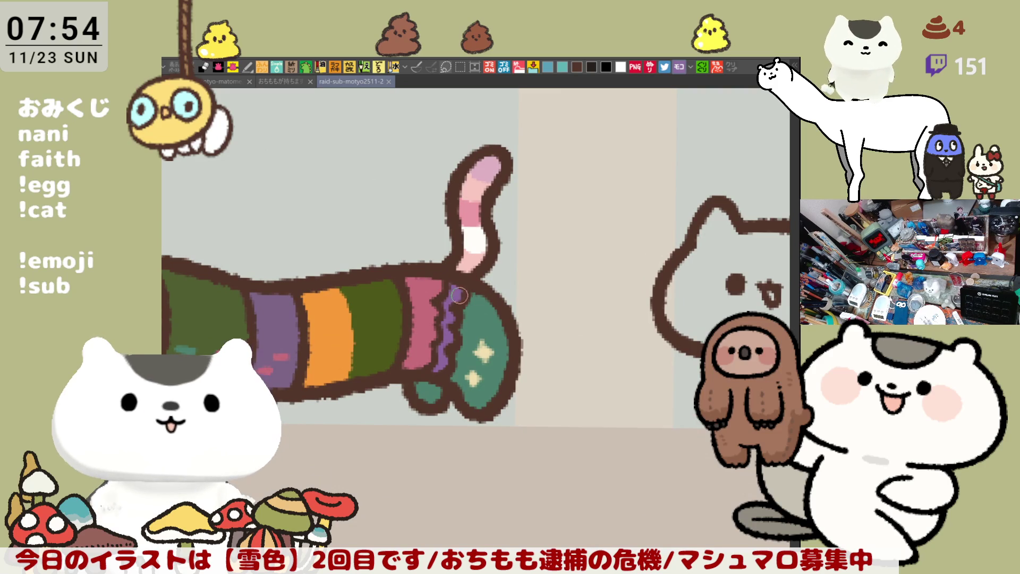
{"action": "left_click_drag", "start_coordinate": [452, 290], "coordinate": [467, 298]}
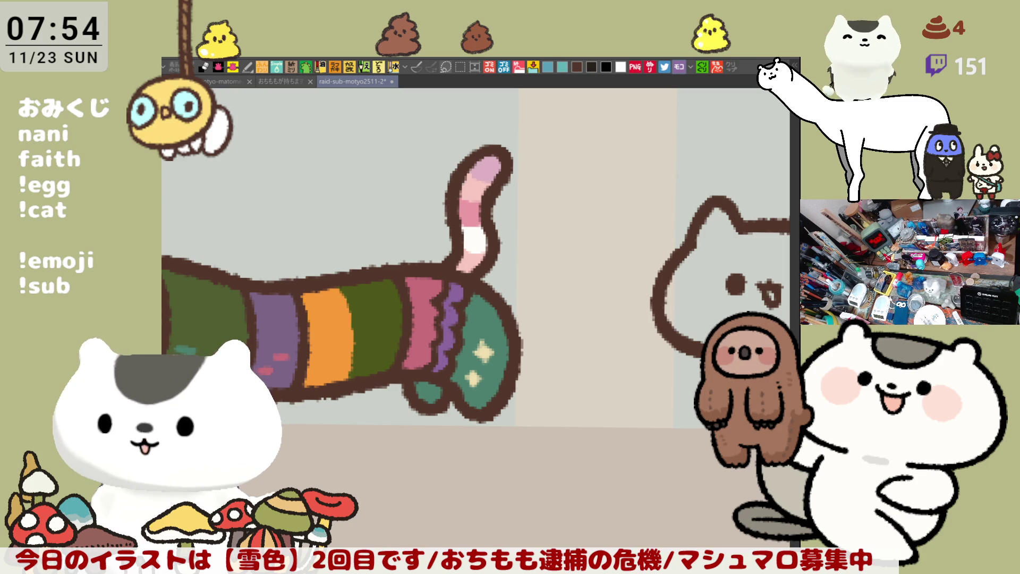
{"action": "left_click_drag", "start_coordinate": [624, 405], "coordinate": [606, 367]}
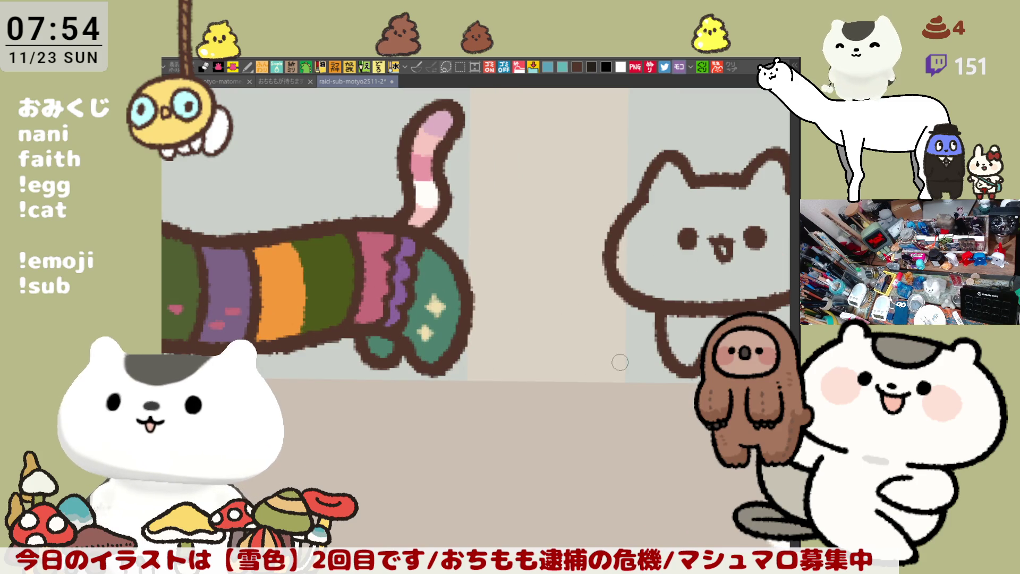
{"action": "scroll", "coordinate": [620, 363], "scroll_direction": "down", "scroll_amount": 4}
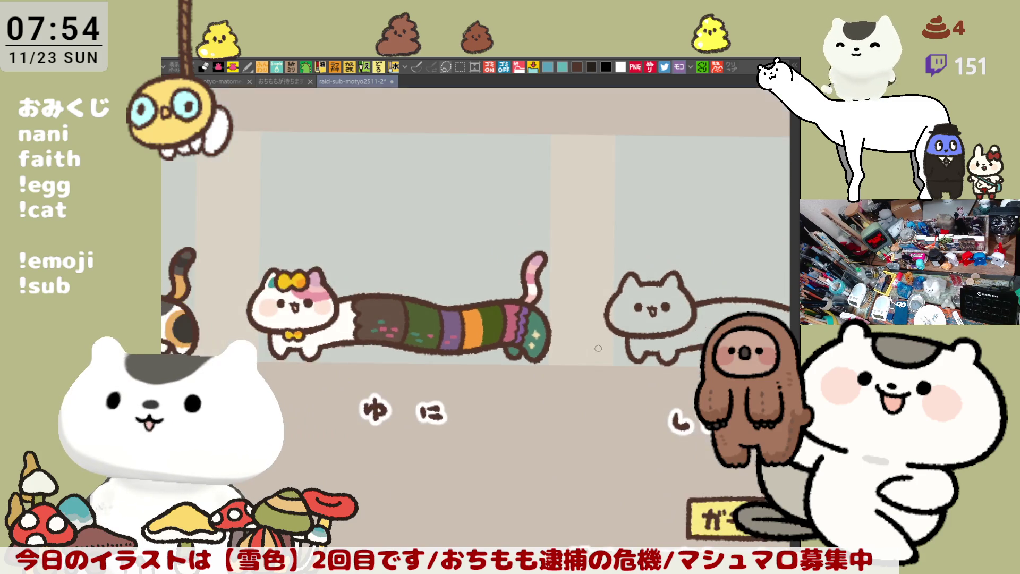
Save the illustration with Ctrl+S, then zoom and pan back toward the long grey cat.
{"action": "scroll", "coordinate": [582, 334], "scroll_direction": "down", "scroll_amount": 1}
{"action": "key", "text": "ctrl+s"}
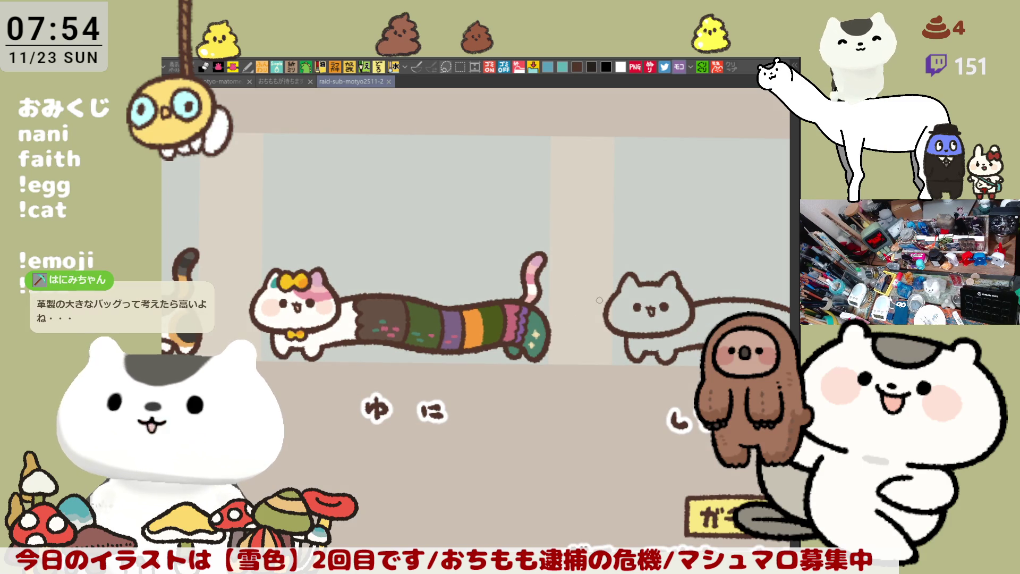
{"action": "scroll", "coordinate": [600, 296], "scroll_direction": "down", "scroll_amount": 2}
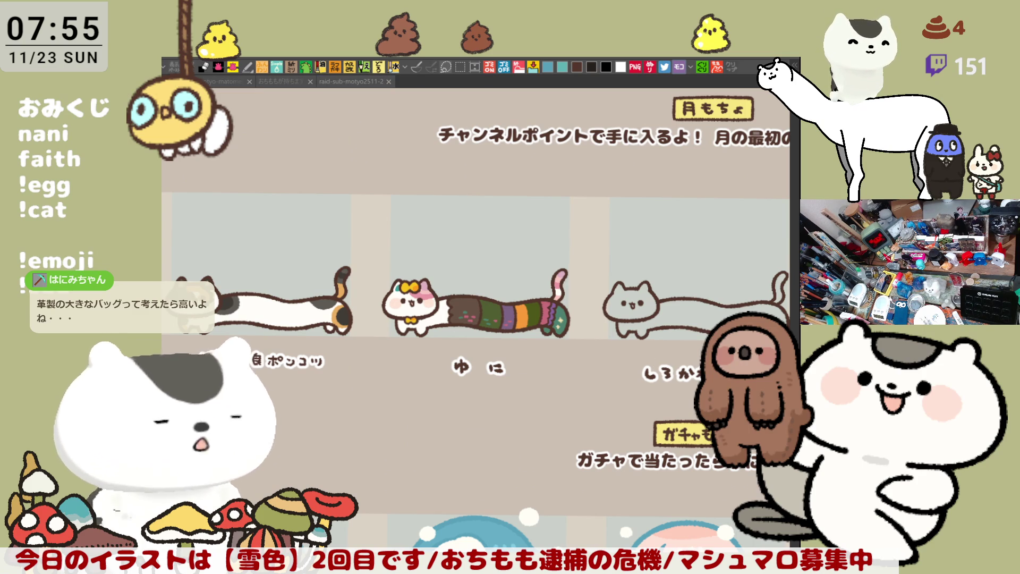
{"action": "scroll", "coordinate": [508, 382], "scroll_direction": "up", "scroll_amount": 3}
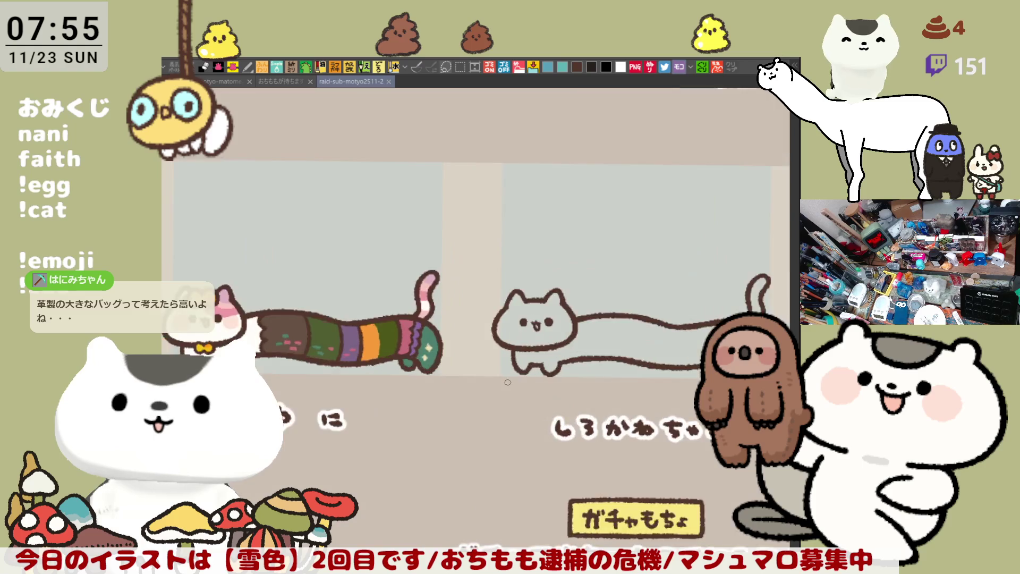
{"action": "scroll", "coordinate": [508, 382], "scroll_direction": "up", "scroll_amount": 5}
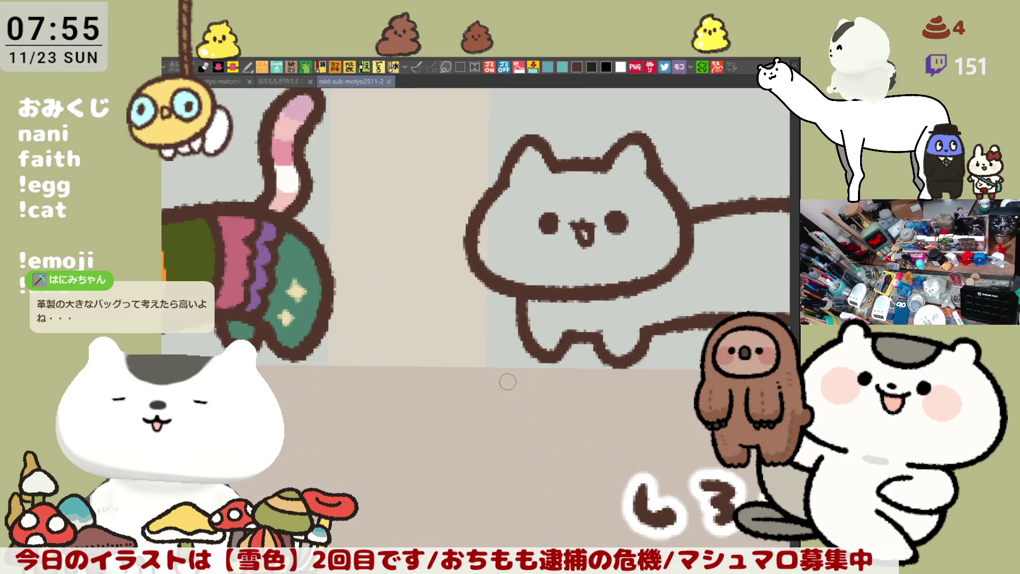
{"action": "left_click_drag", "start_coordinate": [508, 382], "coordinate": [407, 456]}
Pan along the grey cat's body to bring the しろかわちゃん label into view.
{"action": "mouse_move", "coordinate": [460, 296]}
{"action": "left_mouse_down"}
{"action": "mouse_move", "coordinate": [368, 328]}
{"action": "mouse_move", "coordinate": [333, 328]}
{"action": "left_mouse_up"}
{"action": "left_click_drag", "start_coordinate": [503, 343], "coordinate": [439, 343]}
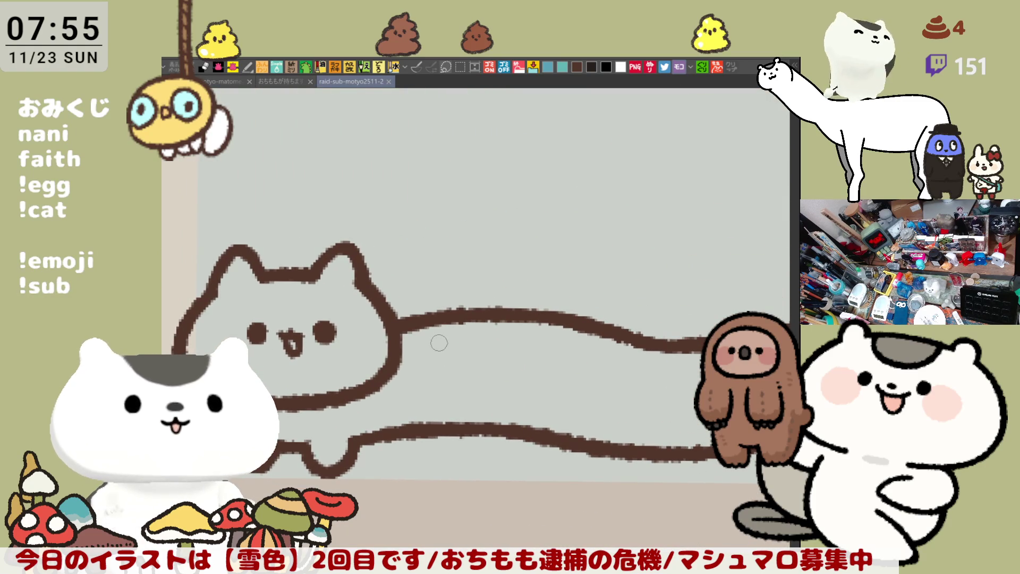
{"action": "left_click_drag", "start_coordinate": [523, 333], "coordinate": [506, 304]}
{"action": "mouse_move", "coordinate": [556, 324]}
{"action": "left_mouse_down"}
{"action": "mouse_move", "coordinate": [535, 295]}
{"action": "mouse_move", "coordinate": [562, 303]}
{"action": "left_mouse_up"}
{"action": "left_click_drag", "start_coordinate": [615, 325], "coordinate": [560, 334]}
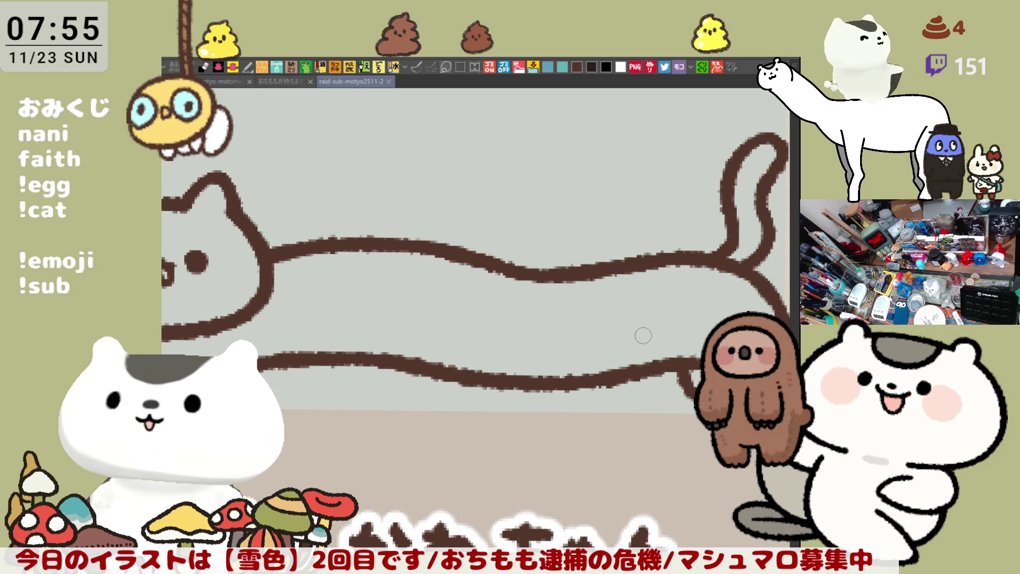
{"action": "left_click_drag", "start_coordinate": [615, 301], "coordinate": [658, 325]}
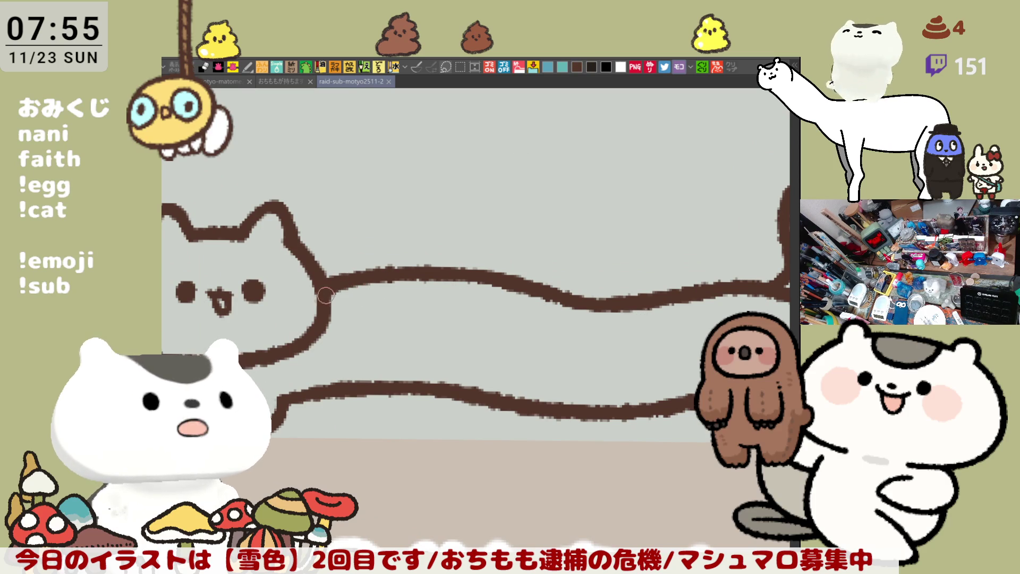
Redraw a section of the grey cat's back outline, then pan along its tail, body and head.
{"action": "left_click_drag", "start_coordinate": [425, 265], "coordinate": [475, 272]}
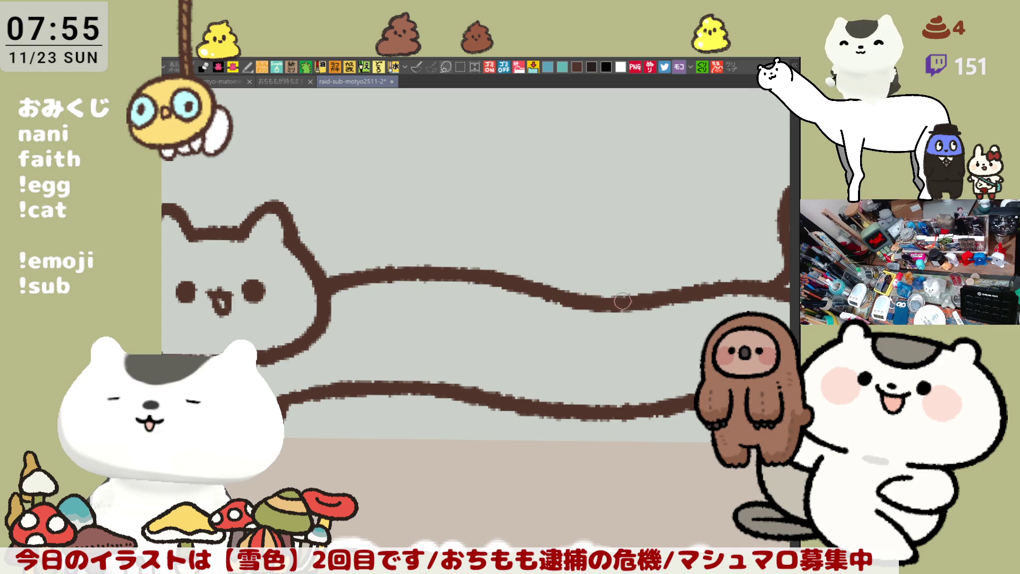
{"action": "left_click_drag", "start_coordinate": [621, 299], "coordinate": [472, 246]}
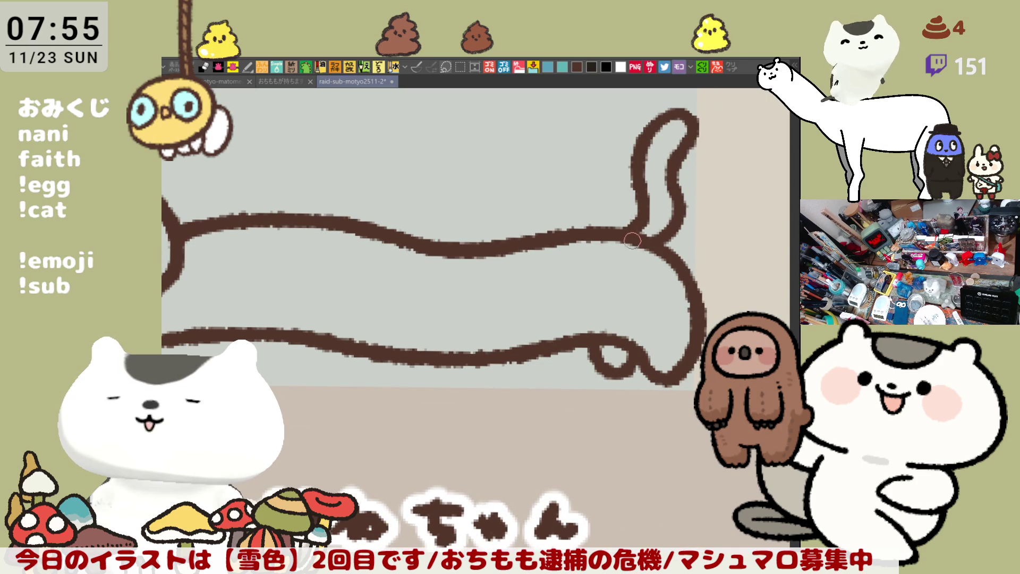
{"action": "left_click_drag", "start_coordinate": [641, 245], "coordinate": [677, 228]}
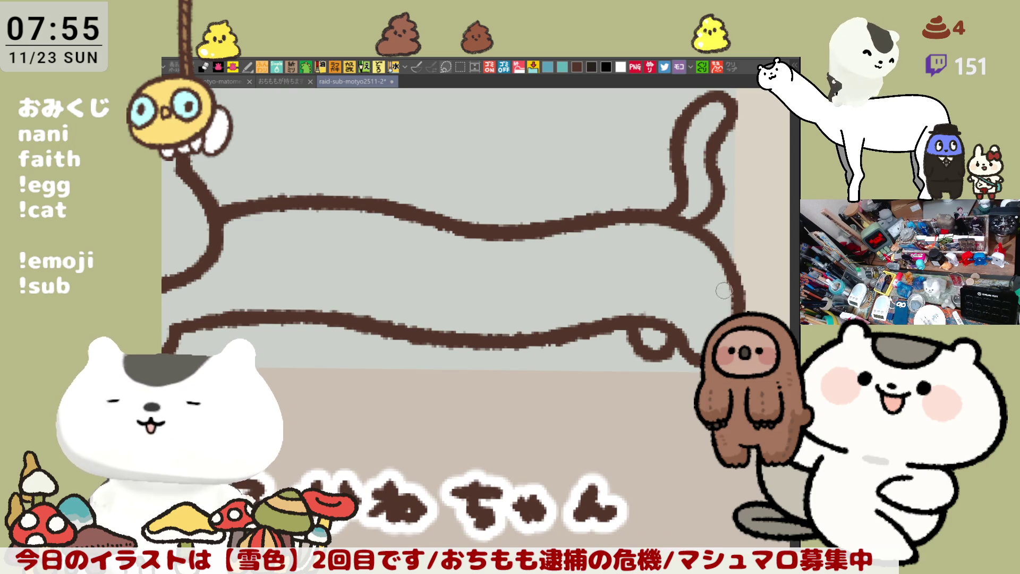
{"action": "left_click_drag", "start_coordinate": [721, 287], "coordinate": [745, 266]}
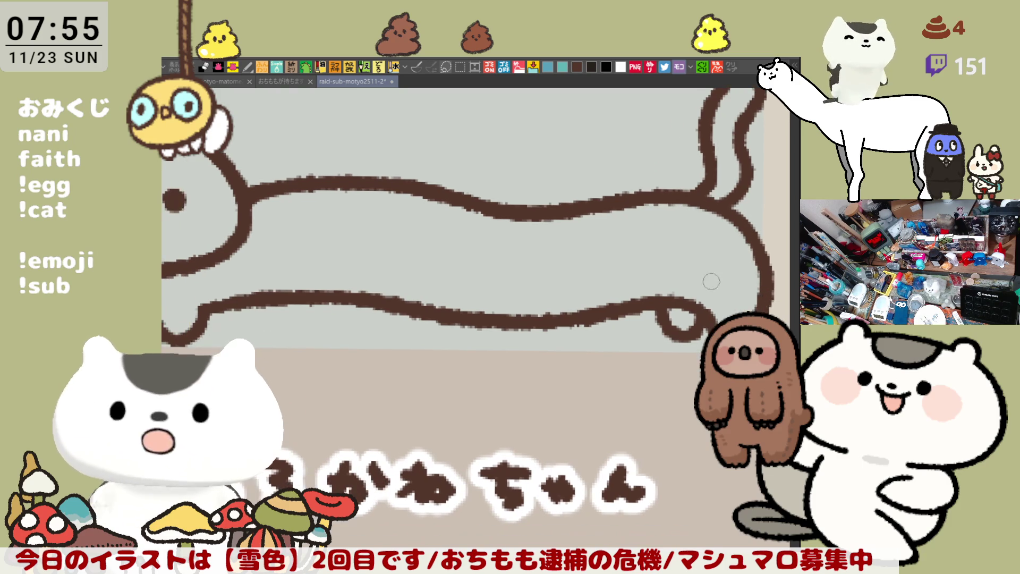
{"action": "mouse_move", "coordinate": [286, 193]}
{"action": "left_mouse_down"}
{"action": "mouse_move", "coordinate": [383, 202]}
{"action": "mouse_move", "coordinate": [408, 220]}
{"action": "left_mouse_up"}
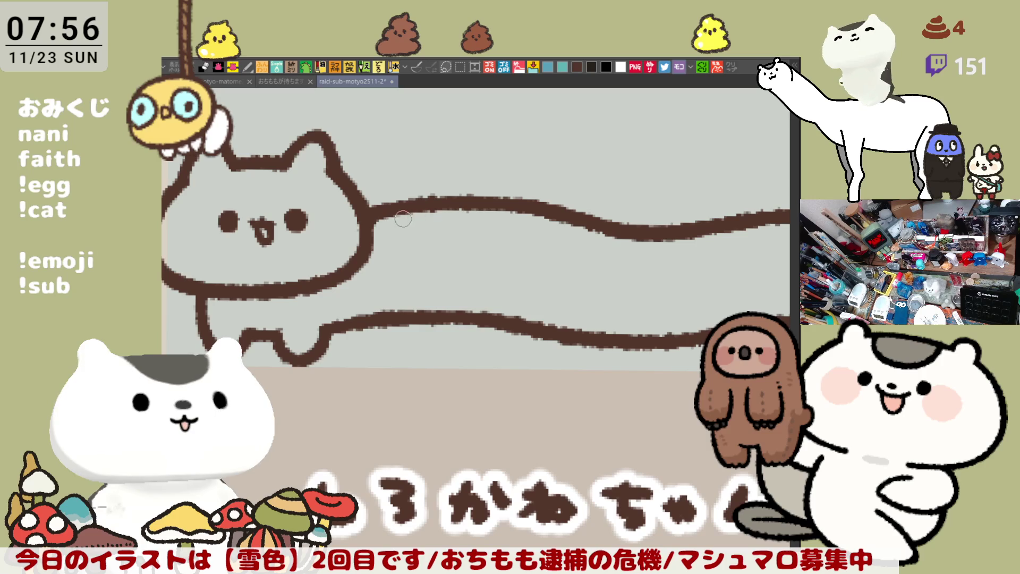
{"action": "left_click_drag", "start_coordinate": [656, 286], "coordinate": [572, 241]}
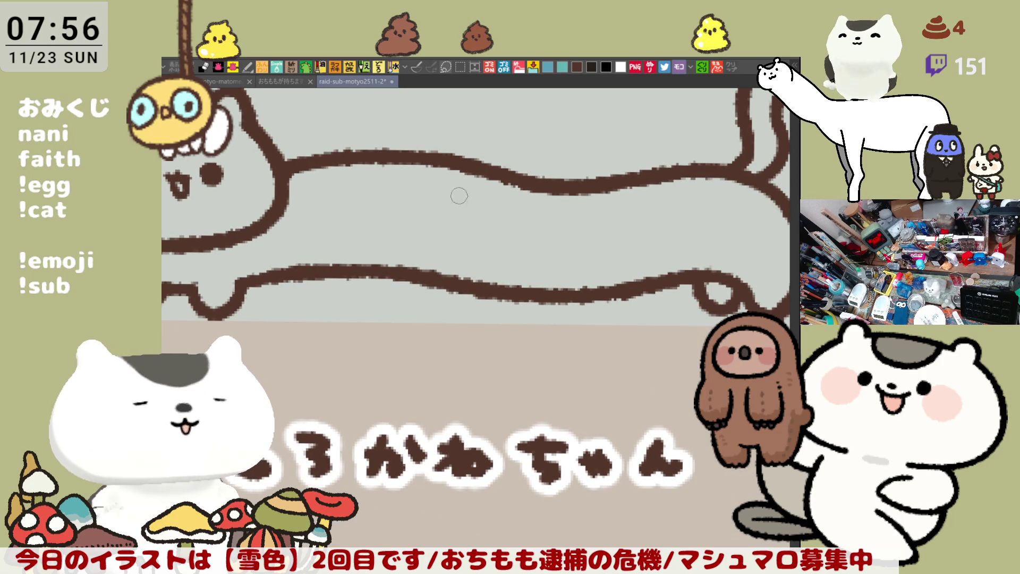
Zoom in and out to check the touched-up back outline of the grey cat.
{"action": "scroll", "coordinate": [611, 238], "scroll_direction": "up", "scroll_amount": 1}
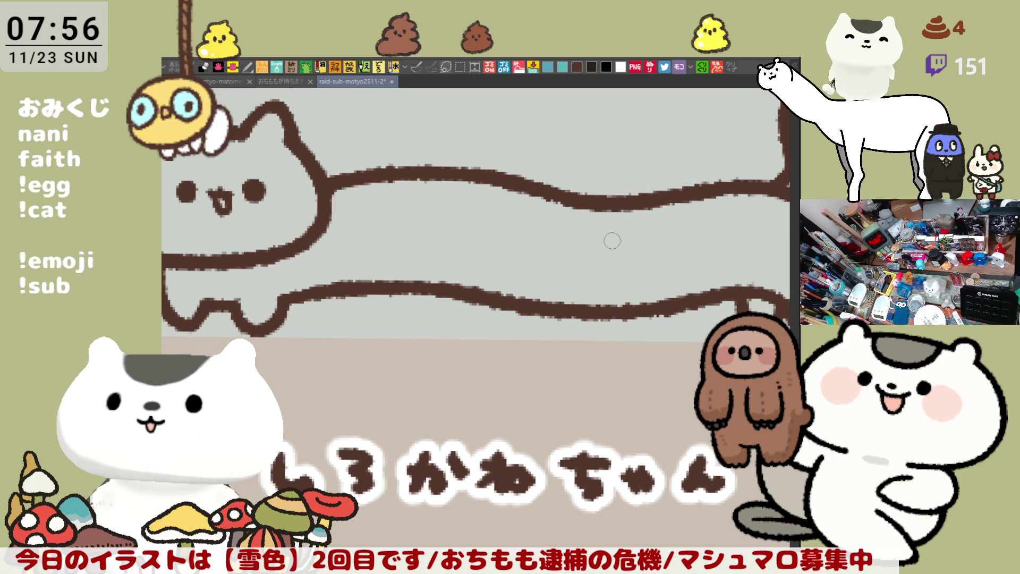
{"action": "scroll", "coordinate": [612, 242], "scroll_direction": "up", "scroll_amount": 1}
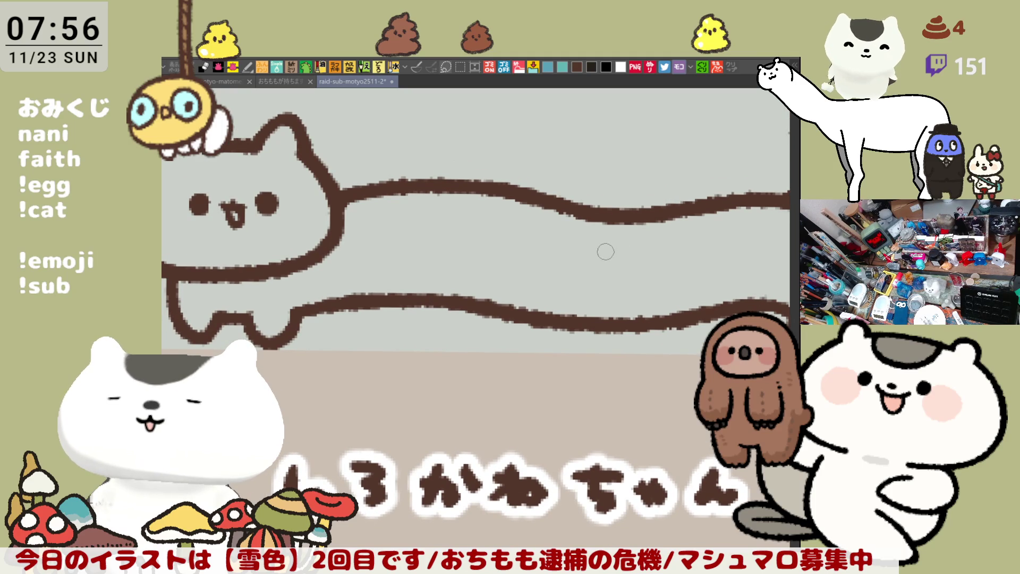
{"action": "scroll", "coordinate": [605, 252], "scroll_direction": "down", "scroll_amount": 3}
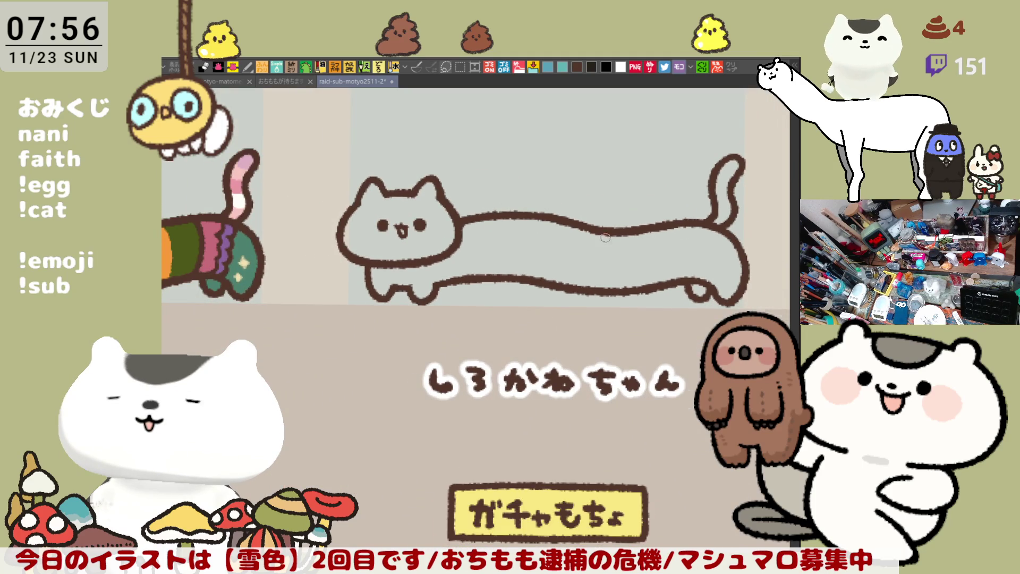
{"action": "scroll", "coordinate": [610, 241], "scroll_direction": "up", "scroll_amount": 2}
{"action": "scroll", "coordinate": [586, 224], "scroll_direction": "down", "scroll_amount": 1}
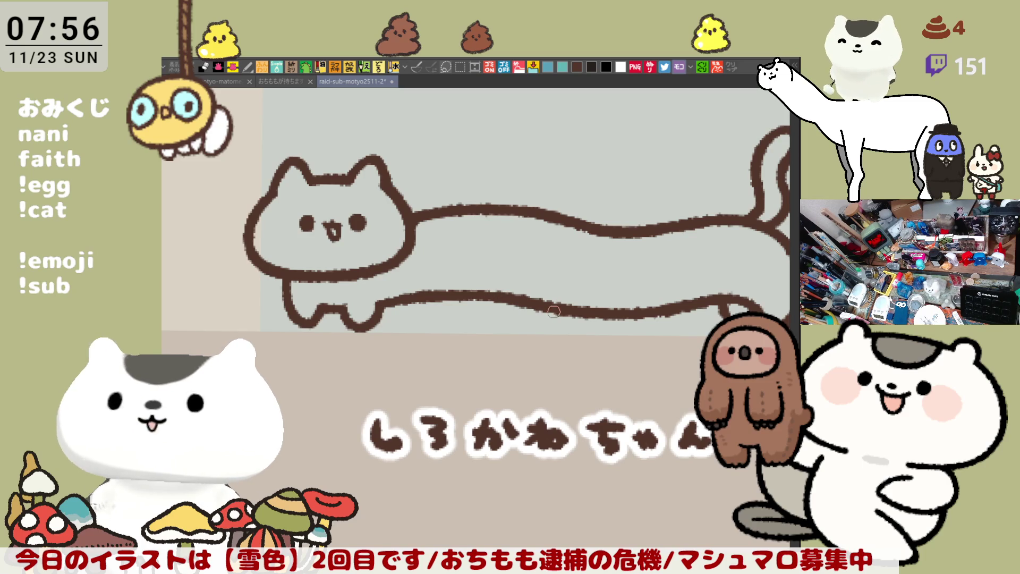
{"action": "scroll", "coordinate": [531, 305], "scroll_direction": "down", "scroll_amount": 1}
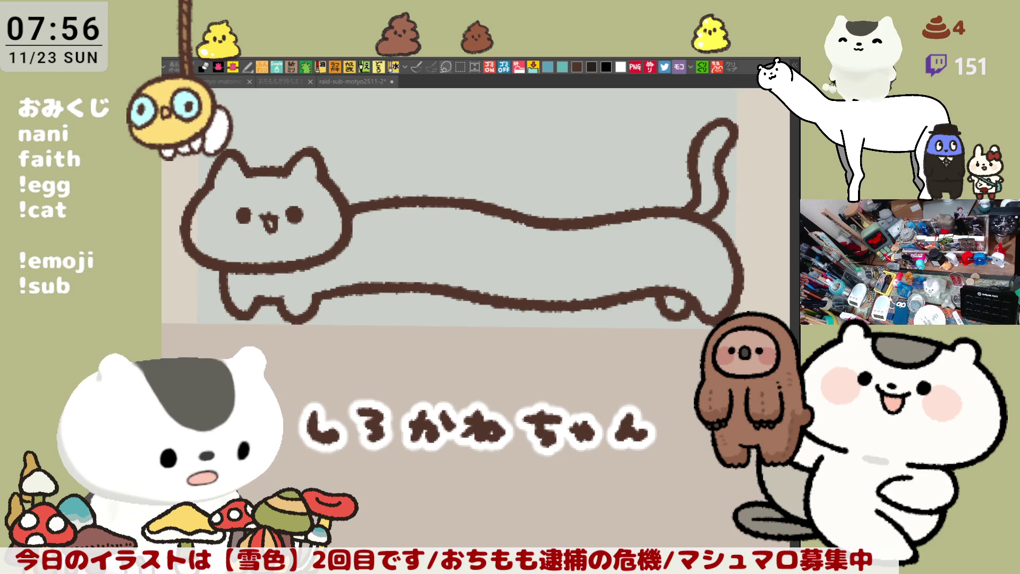
{"action": "left_click", "coordinate": [648, 316]}
{"action": "scroll", "coordinate": [648, 316], "scroll_direction": "down", "scroll_amount": 2}
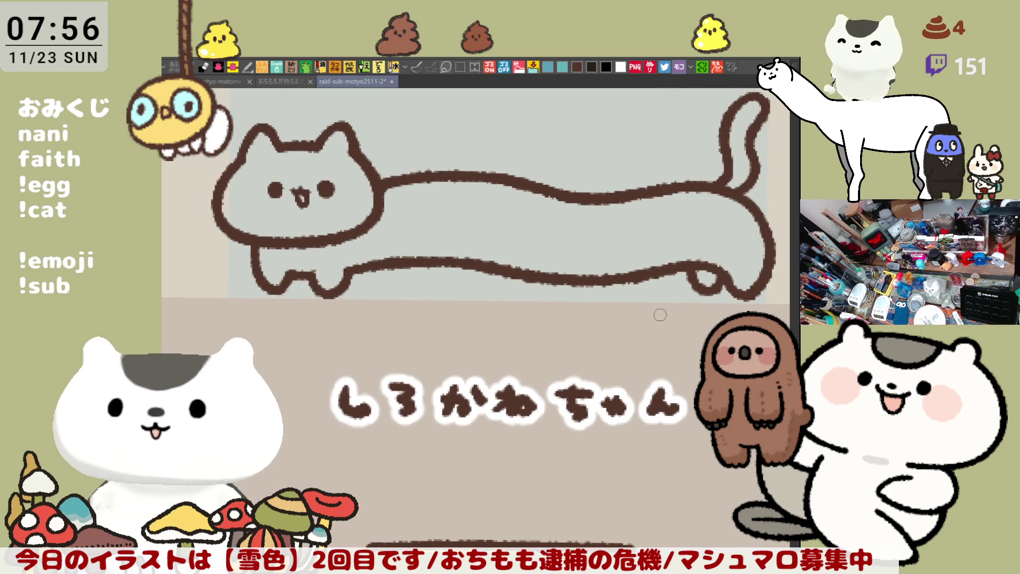
{"action": "scroll", "coordinate": [659, 304], "scroll_direction": "up", "scroll_amount": 2}
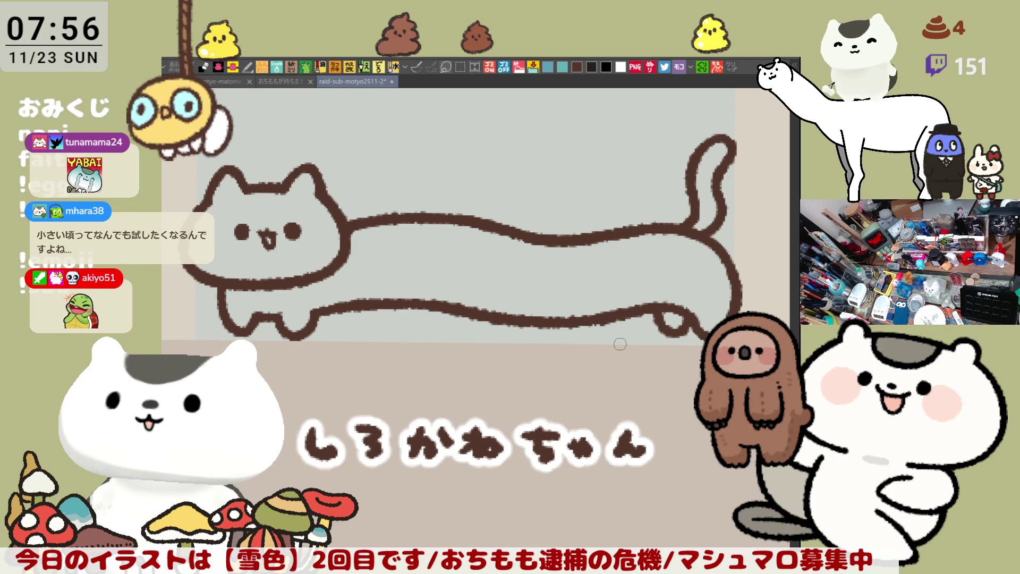
{"action": "scroll", "coordinate": [620, 344], "scroll_direction": "down", "scroll_amount": 1}
{"action": "scroll", "coordinate": [625, 308], "scroll_direction": "down", "scroll_amount": 2}
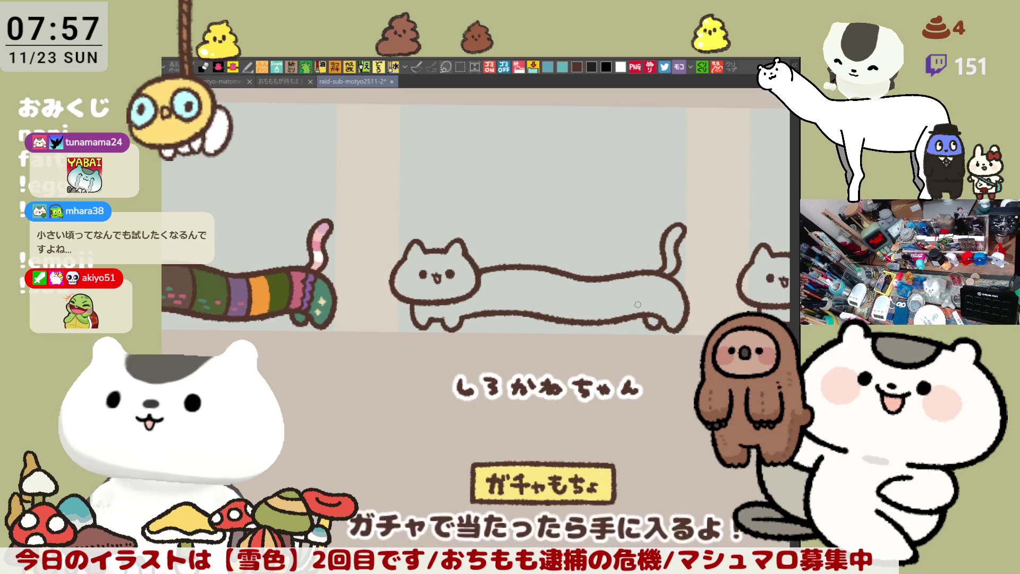
Zoom and pan to centre the third long cat and its caption on the canvas.
{"action": "scroll", "coordinate": [637, 300], "scroll_direction": "up", "scroll_amount": 1}
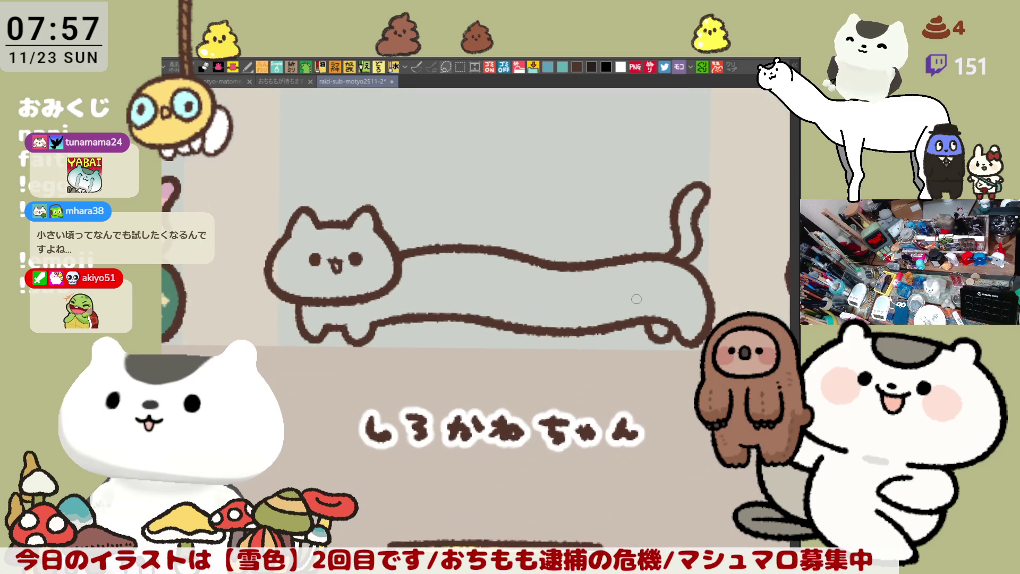
{"action": "scroll", "coordinate": [637, 298], "scroll_direction": "down", "scroll_amount": 1}
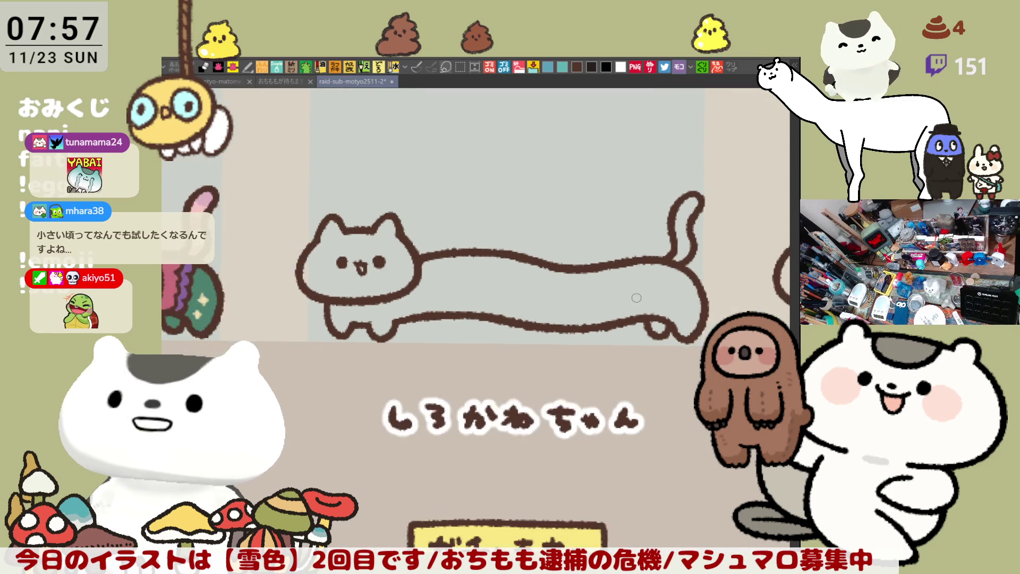
{"action": "scroll", "coordinate": [637, 298], "scroll_direction": "down", "scroll_amount": 2}
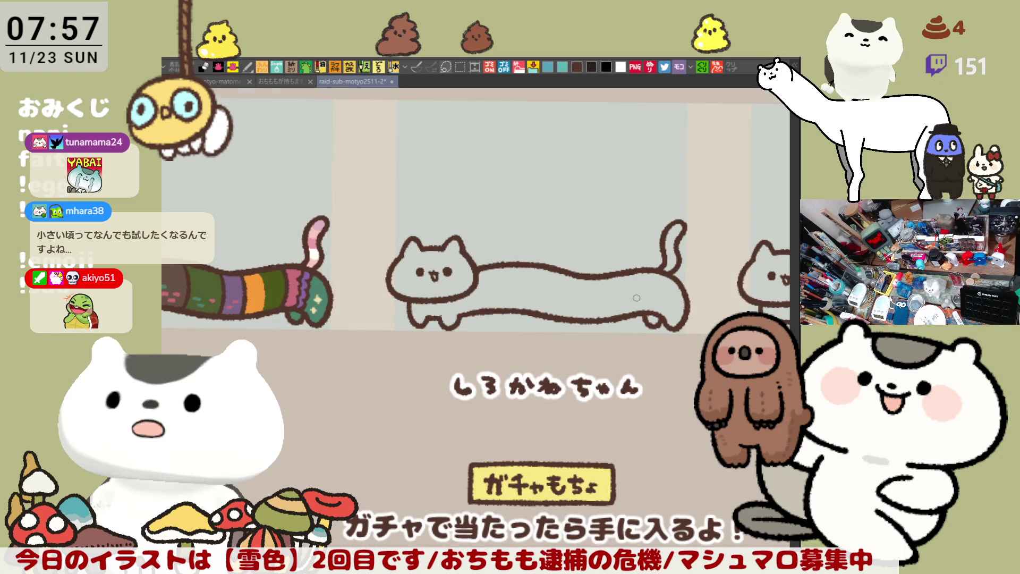
{"action": "scroll", "coordinate": [636, 299], "scroll_direction": "up", "scroll_amount": 2}
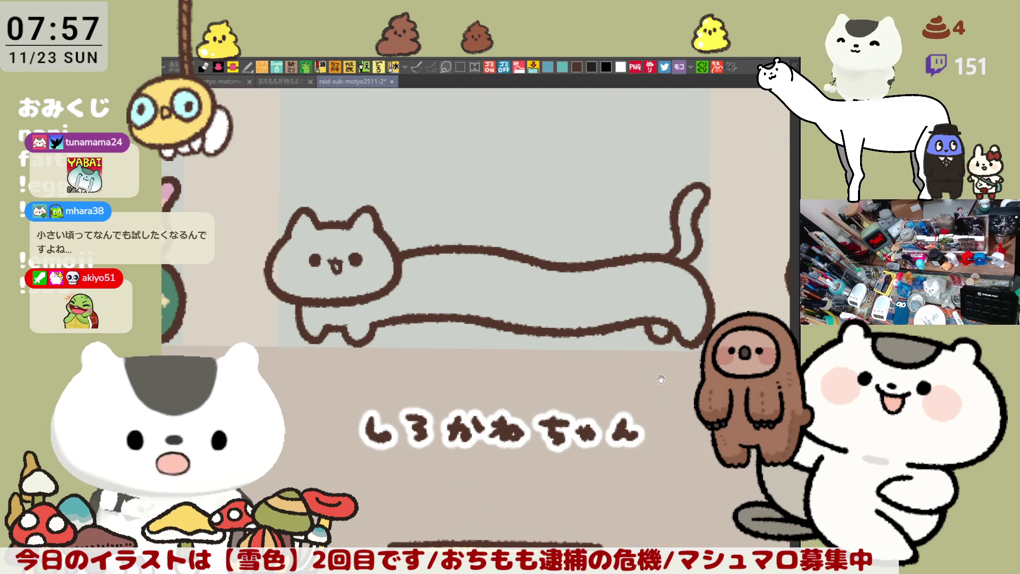
{"action": "left_click_drag", "start_coordinate": [668, 370], "coordinate": [617, 339]}
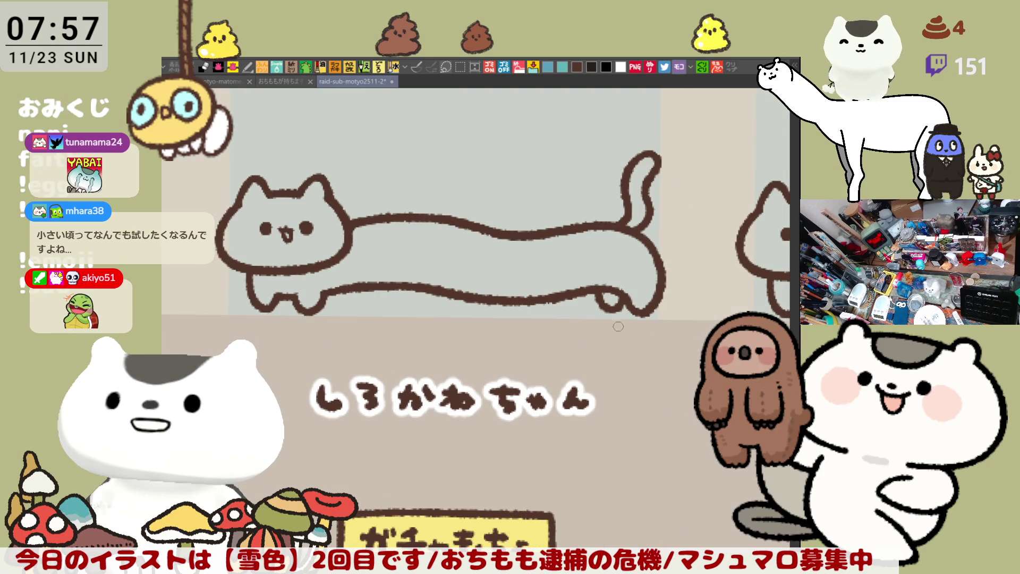
{"action": "left_click_drag", "start_coordinate": [564, 309], "coordinate": [614, 359]}
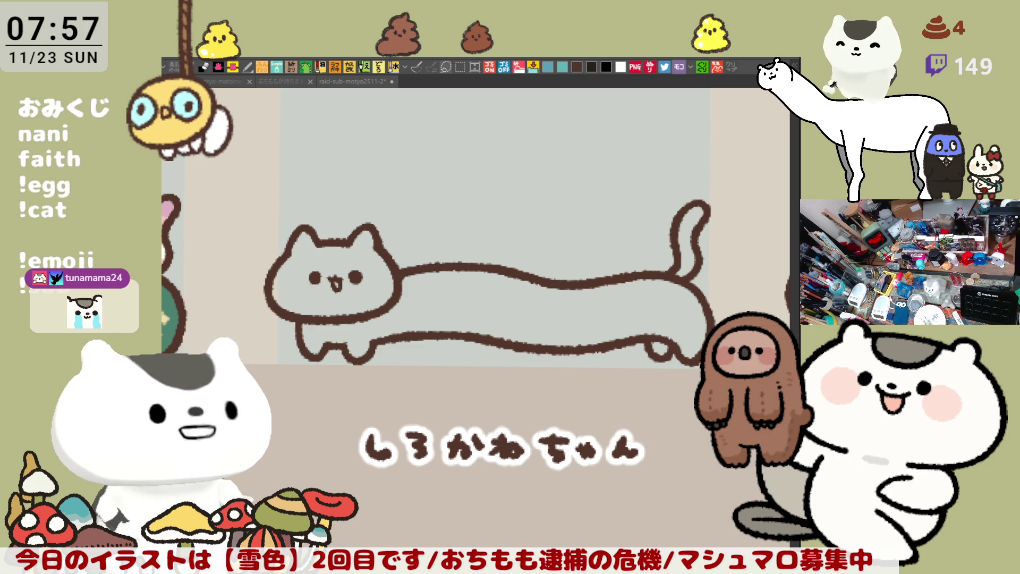
{"action": "left_click", "coordinate": [487, 258]}
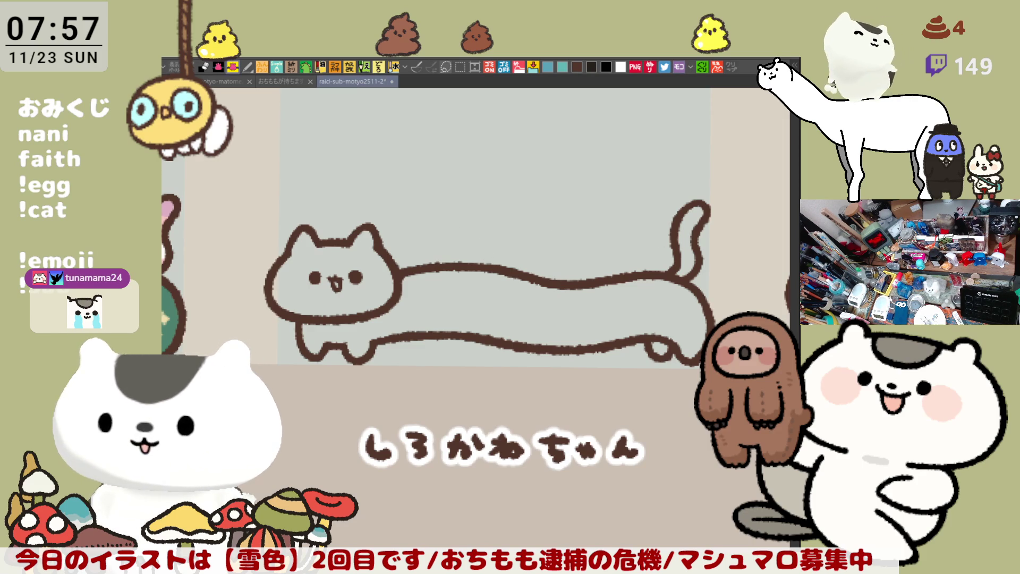
{"action": "mouse_move", "coordinate": [345, 443]}
{"action": "left_mouse_down"}
{"action": "mouse_move", "coordinate": [358, 175]}
{"action": "mouse_move", "coordinate": [769, 244]}
{"action": "mouse_move", "coordinate": [499, 445]}
{"action": "mouse_move", "coordinate": [319, 442]}
{"action": "left_mouse_up"}
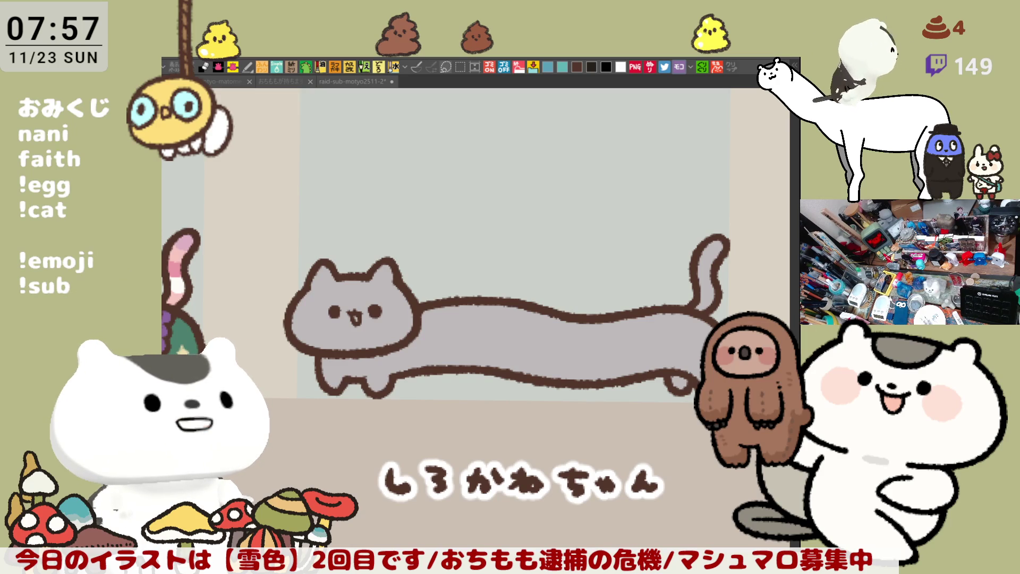
{"action": "left_click", "coordinate": [486, 312]}
Draw a grey dividing line and fill the cat's body with darker purple-grey, undoing trial stripes.
{"action": "left_click_drag", "start_coordinate": [446, 305], "coordinate": [464, 370]}
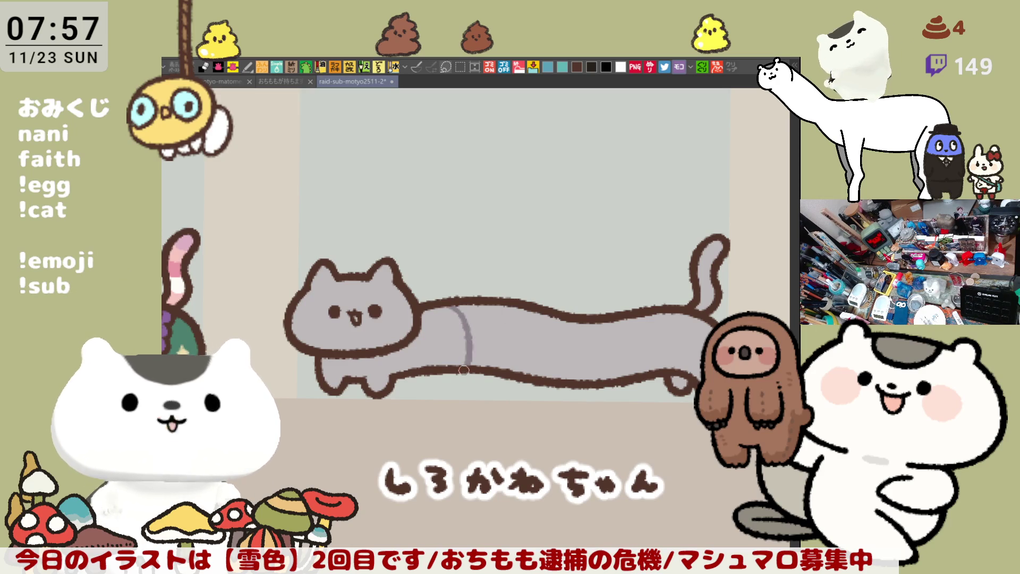
{"action": "left_click", "coordinate": [459, 327]}
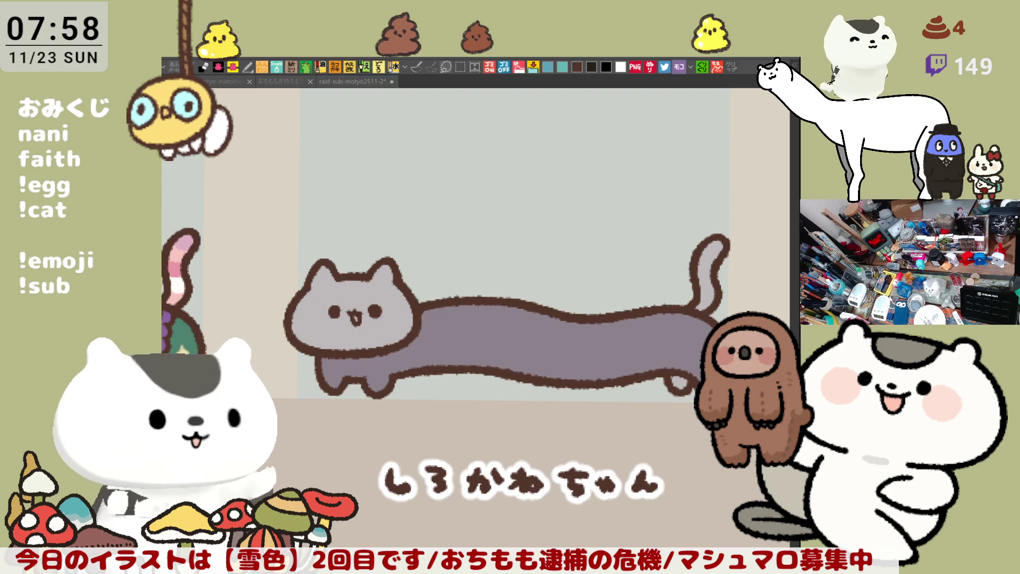
{"action": "left_click_drag", "start_coordinate": [439, 314], "coordinate": [437, 370]}
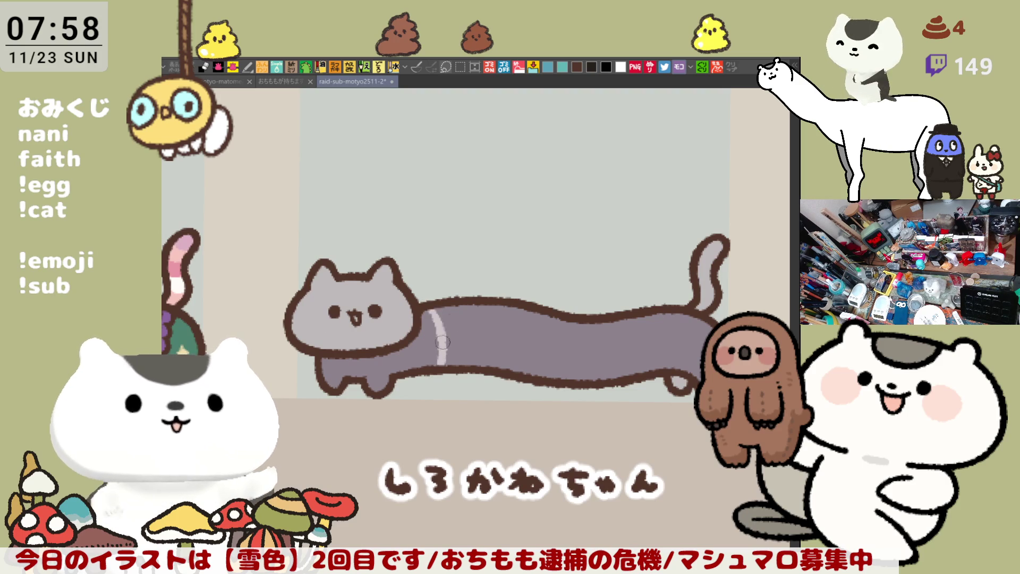
{"action": "key", "text": "ctrl+z"}
{"action": "mouse_move", "coordinate": [432, 303]}
{"action": "left_mouse_down"}
{"action": "mouse_move", "coordinate": [438, 372]}
{"action": "mouse_move", "coordinate": [453, 364]}
{"action": "left_mouse_up"}
{"action": "key", "text": "ctrl+z"}
{"action": "key", "text": "ctrl+z"}
{"action": "left_click_drag", "start_coordinate": [437, 311], "coordinate": [438, 375]}
{"action": "key", "text": "ctrl+z"}
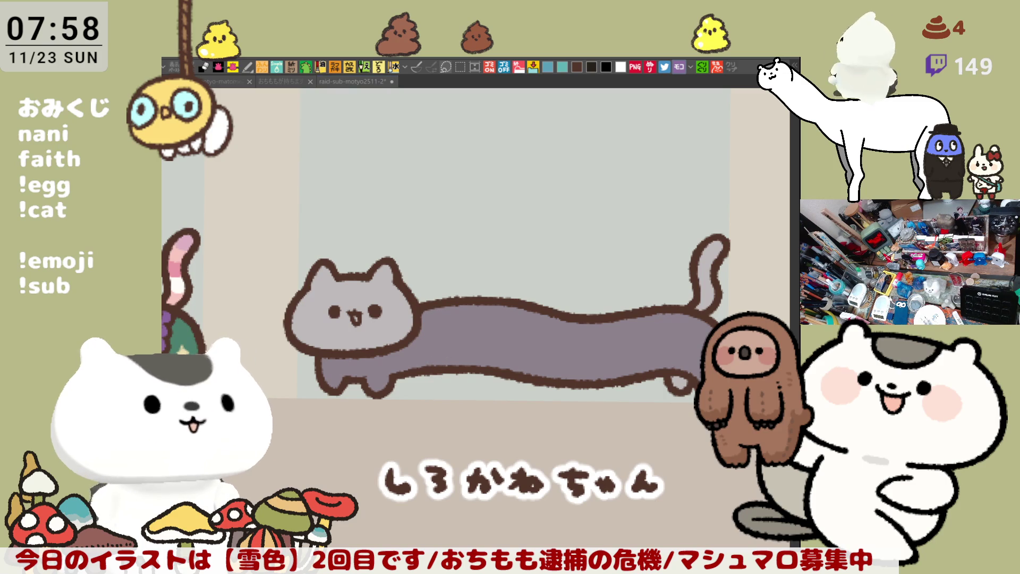
{"action": "left_click_drag", "start_coordinate": [436, 308], "coordinate": [438, 370]}
{"action": "key", "text": "ctrl+z"}
Paint the first light vertical stripes across the front half of the body.
{"action": "left_click_drag", "start_coordinate": [429, 302], "coordinate": [434, 370]}
{"action": "mouse_move", "coordinate": [457, 304]}
{"action": "left_mouse_down"}
{"action": "mouse_move", "coordinate": [458, 372]}
{"action": "mouse_move", "coordinate": [453, 361]}
{"action": "left_mouse_up"}
{"action": "left_click_drag", "start_coordinate": [500, 297], "coordinate": [502, 375]}
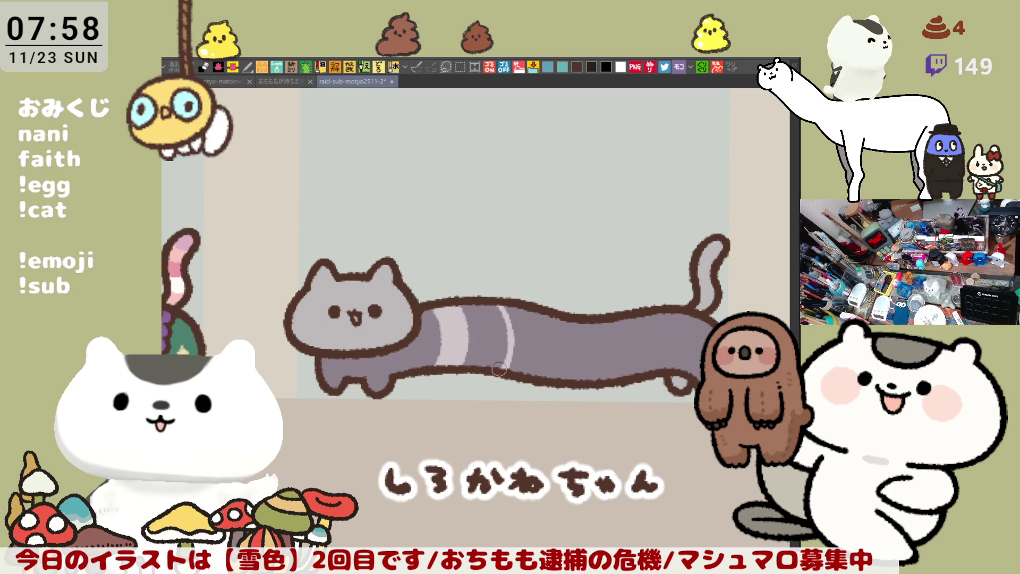
{"action": "left_click_drag", "start_coordinate": [527, 313], "coordinate": [522, 378]}
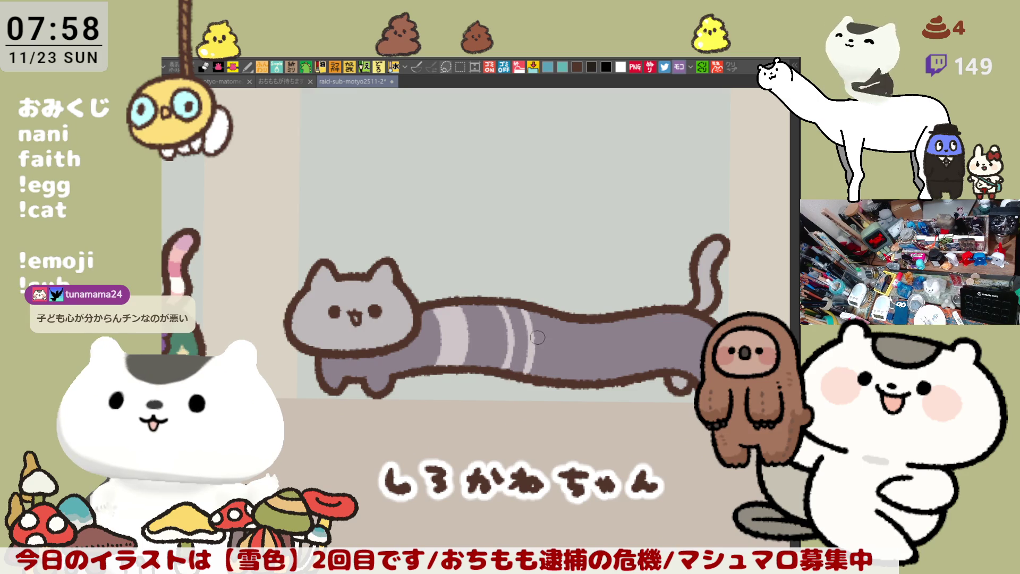
{"action": "key", "text": "ctrl+z"}
{"action": "left_click_drag", "start_coordinate": [523, 307], "coordinate": [518, 378]}
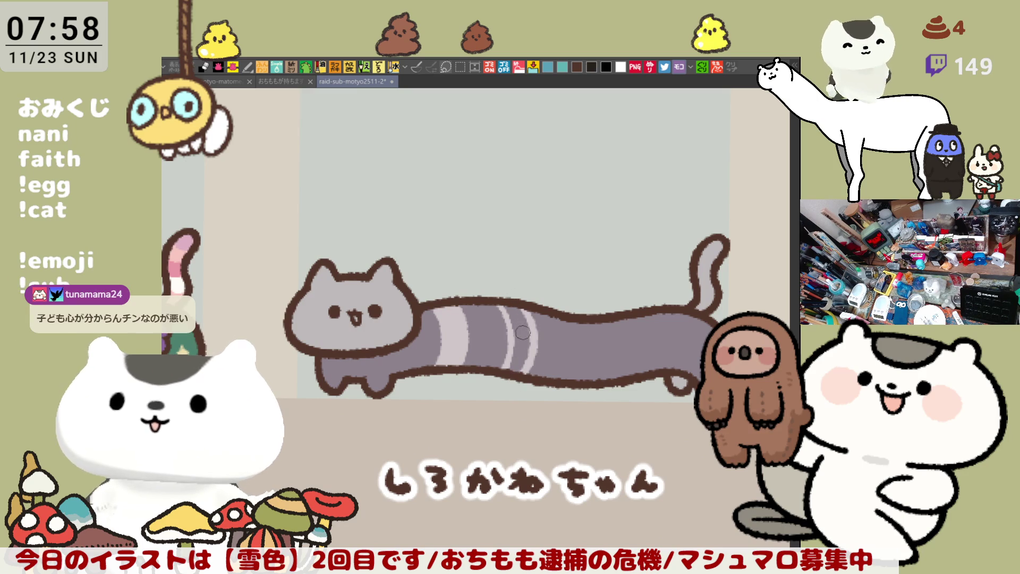
{"action": "left_click_drag", "start_coordinate": [519, 311], "coordinate": [520, 367]}
{"action": "left_click_drag", "start_coordinate": [557, 308], "coordinate": [563, 392]}
Paint further light stripes toward the body's rear end, undoing uneven strokes.
{"action": "key", "text": "ctrl+z"}
{"action": "left_click_drag", "start_coordinate": [559, 313], "coordinate": [561, 391]}
{"action": "left_click_drag", "start_coordinate": [594, 330], "coordinate": [592, 380]}
{"action": "key", "text": "ctrl+z"}
{"action": "mouse_move", "coordinate": [579, 322]}
{"action": "left_mouse_down"}
{"action": "mouse_move", "coordinate": [579, 381]}
{"action": "mouse_move", "coordinate": [598, 340]}
{"action": "mouse_move", "coordinate": [593, 381]}
{"action": "left_mouse_up"}
{"action": "left_click_drag", "start_coordinate": [628, 311], "coordinate": [641, 388]}
{"action": "left_click_drag", "start_coordinate": [658, 317], "coordinate": [662, 372]}
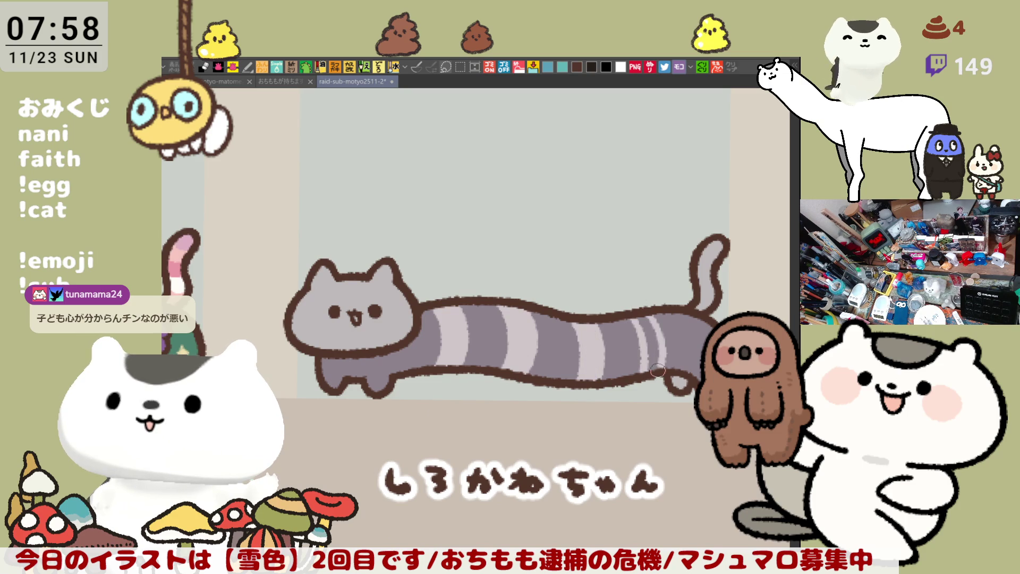
{"action": "key", "text": "ctrl+z"}
{"action": "left_click_drag", "start_coordinate": [657, 316], "coordinate": [663, 370]}
{"action": "mouse_move", "coordinate": [659, 301]}
{"action": "left_mouse_down"}
{"action": "mouse_move", "coordinate": [662, 370]}
{"action": "mouse_move", "coordinate": [659, 335]}
{"action": "left_mouse_up"}
{"action": "key", "text": "ctrl+z"}
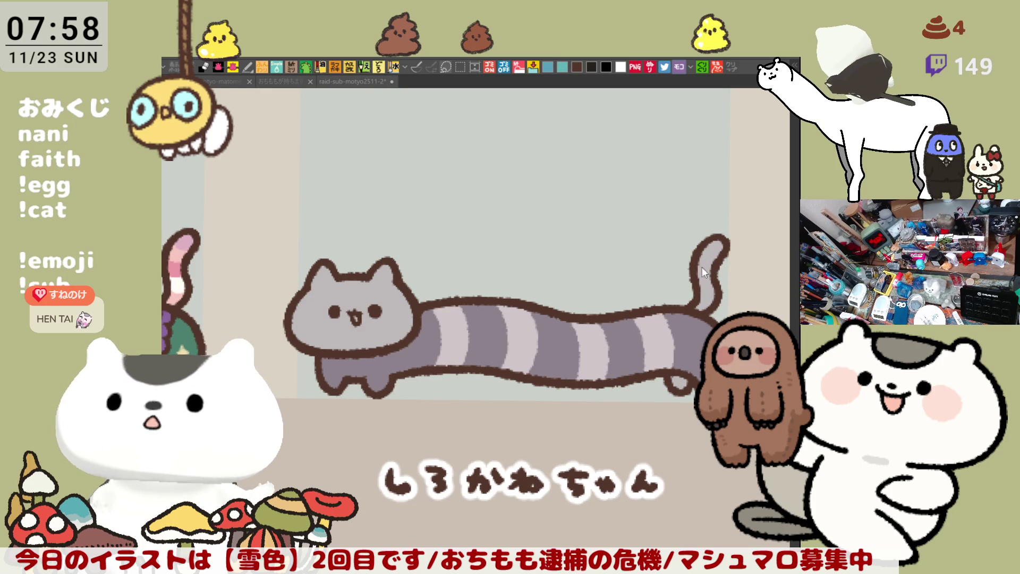
Brush pink onto the tail tip, undoing the patch that spilled lower down.
{"action": "mouse_move", "coordinate": [723, 249]}
{"action": "left_mouse_down"}
{"action": "mouse_move", "coordinate": [703, 258]}
{"action": "mouse_move", "coordinate": [720, 240]}
{"action": "mouse_move", "coordinate": [706, 282]}
{"action": "left_mouse_up"}
{"action": "mouse_move", "coordinate": [726, 242]}
{"action": "left_mouse_down"}
{"action": "mouse_move", "coordinate": [711, 292]}
{"action": "mouse_move", "coordinate": [710, 271]}
{"action": "mouse_move", "coordinate": [688, 279]}
{"action": "mouse_move", "coordinate": [716, 279]}
{"action": "mouse_move", "coordinate": [726, 252]}
{"action": "left_mouse_up"}
{"action": "key", "text": "ctrl+z"}
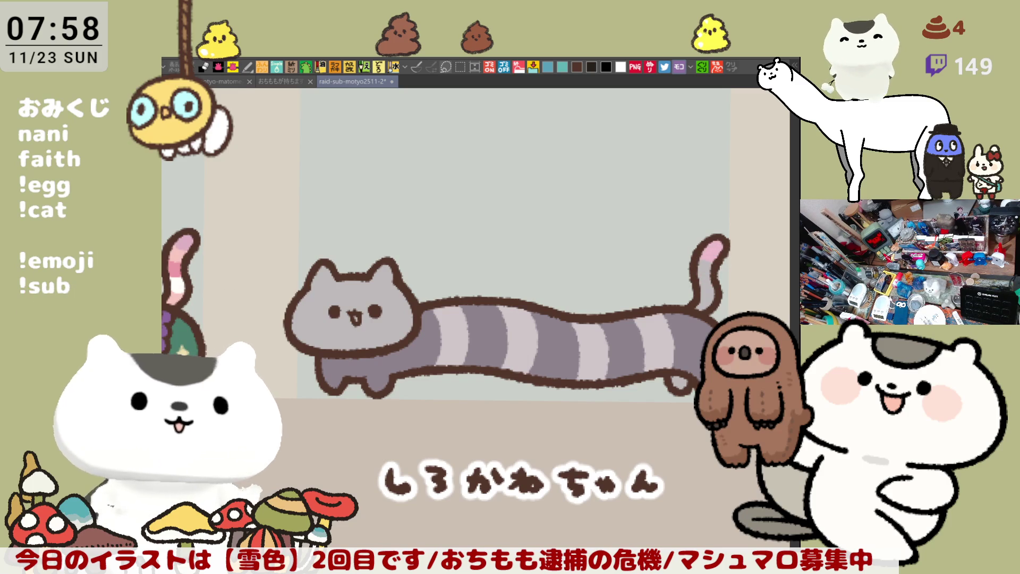
Fill the long cat's head with white using the Fill tool (G).
{"action": "left_click", "coordinate": [584, 237]}
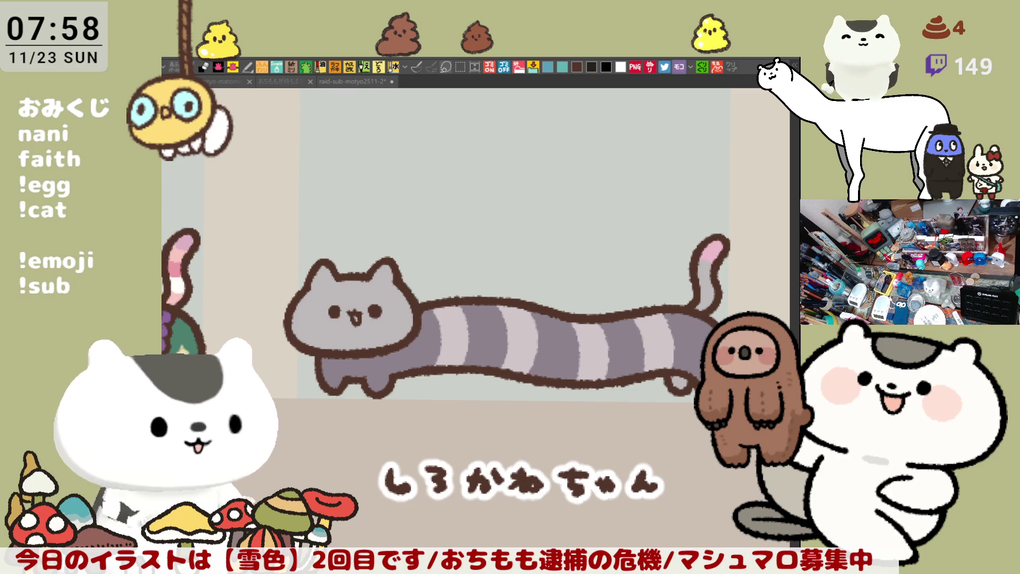
{"action": "left_click", "coordinate": [648, 284]}
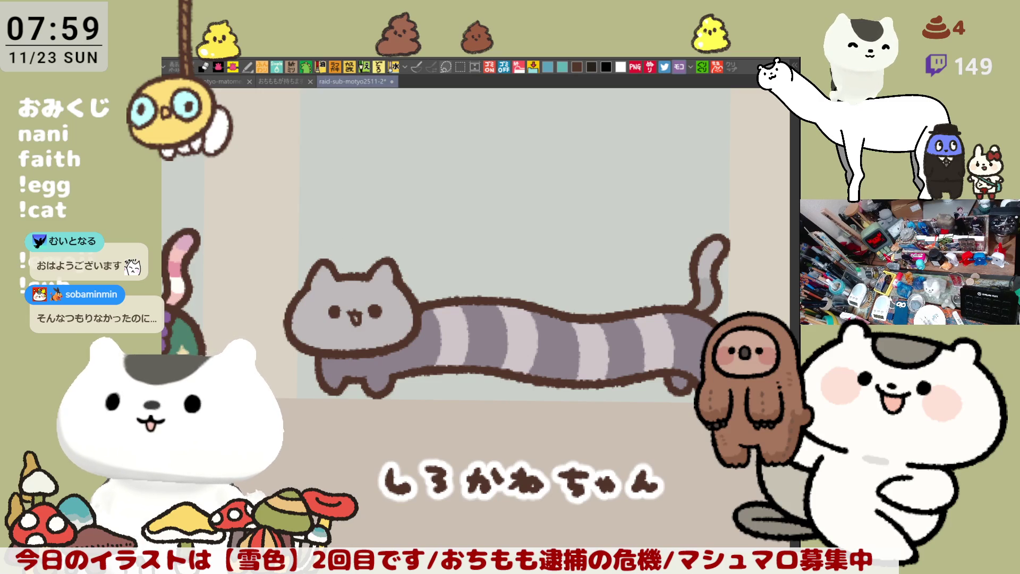
{"action": "key", "text": "g"}
{"action": "left_click", "coordinate": [363, 295]}
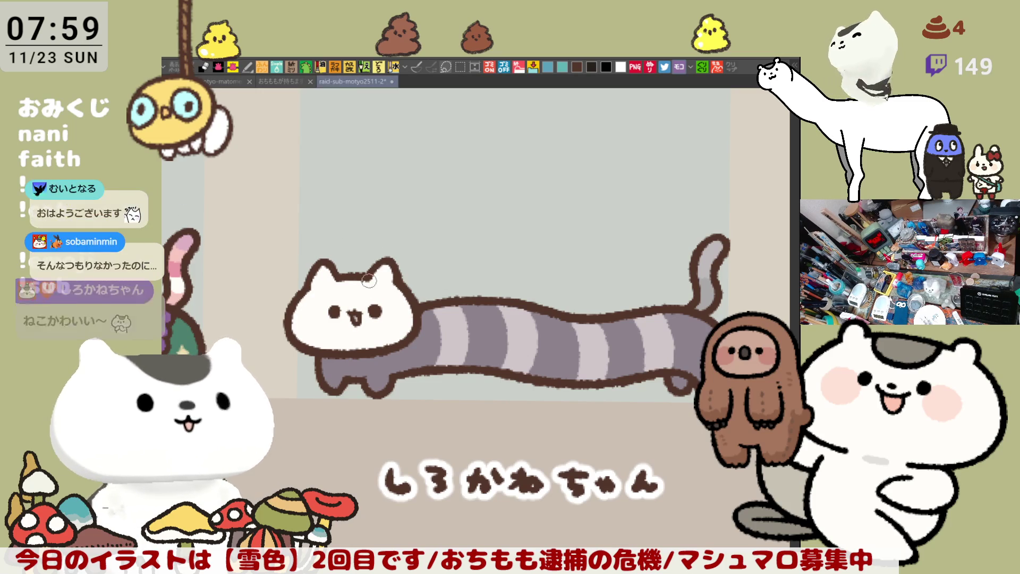
{"action": "key", "text": "ctrl+z"}
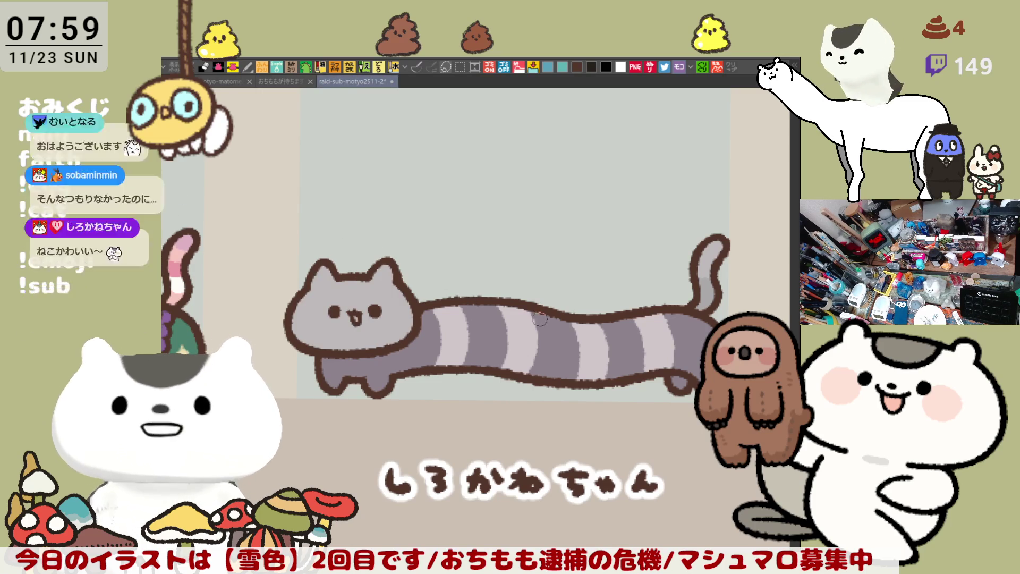
{"action": "left_click_drag", "start_coordinate": [531, 382], "coordinate": [553, 343]}
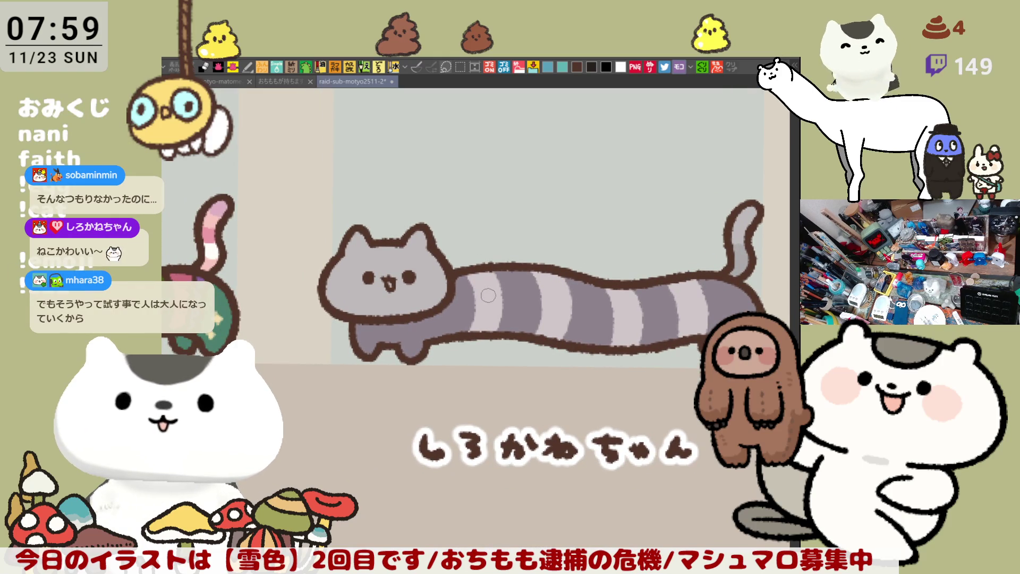
{"action": "mouse_move", "coordinate": [485, 296]}
{"action": "left_mouse_down"}
{"action": "mouse_move", "coordinate": [472, 302]}
{"action": "mouse_move", "coordinate": [548, 290]}
{"action": "mouse_move", "coordinate": [498, 293]}
{"action": "left_mouse_up"}
{"action": "left_click_drag", "start_coordinate": [596, 303], "coordinate": [599, 336]}
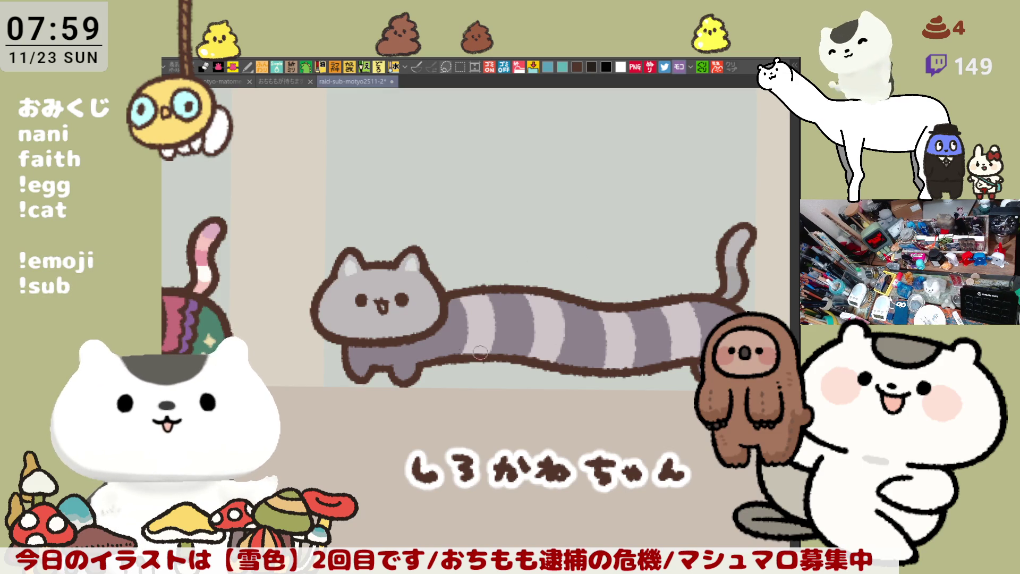
Dab pink dots and short dashes along the belly of the striped body, removing a misplaced dot.
{"action": "left_click", "coordinate": [437, 348]}
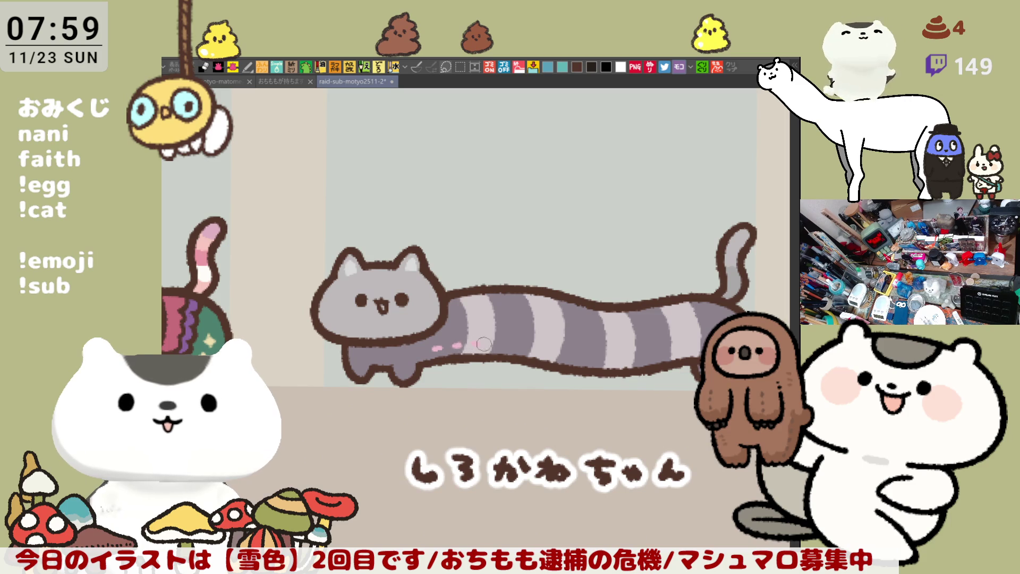
{"action": "left_click", "coordinate": [510, 346]}
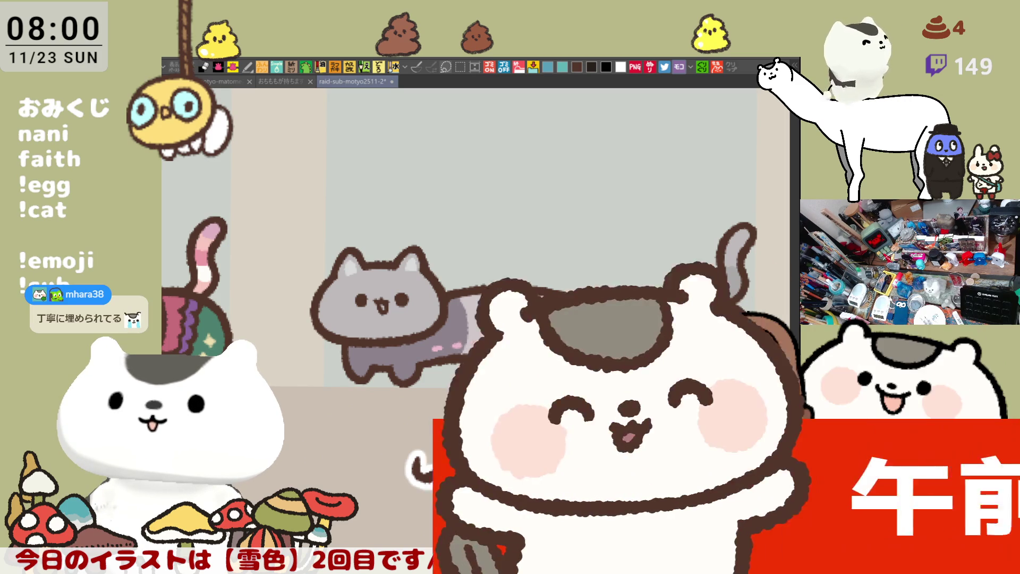
{"action": "key", "text": "ctrl+z"}
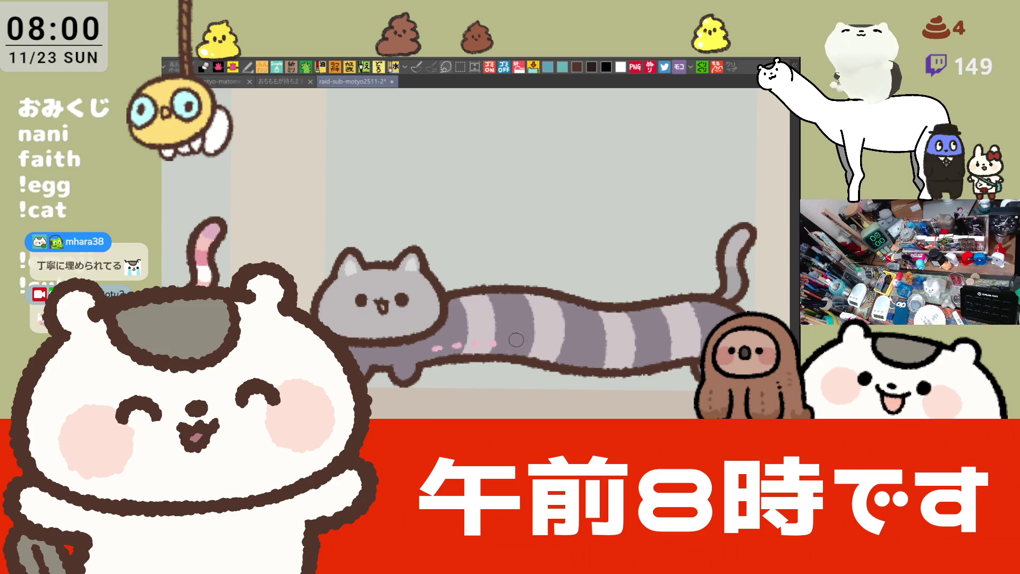
{"action": "left_click_drag", "start_coordinate": [527, 346], "coordinate": [658, 353]}
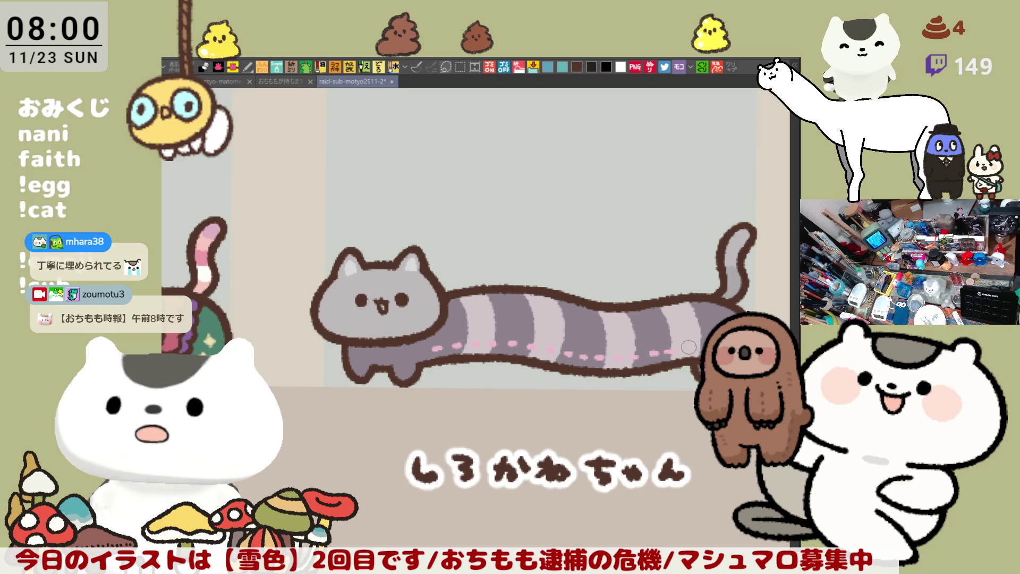
{"action": "left_click_drag", "start_coordinate": [673, 351], "coordinate": [684, 350]}
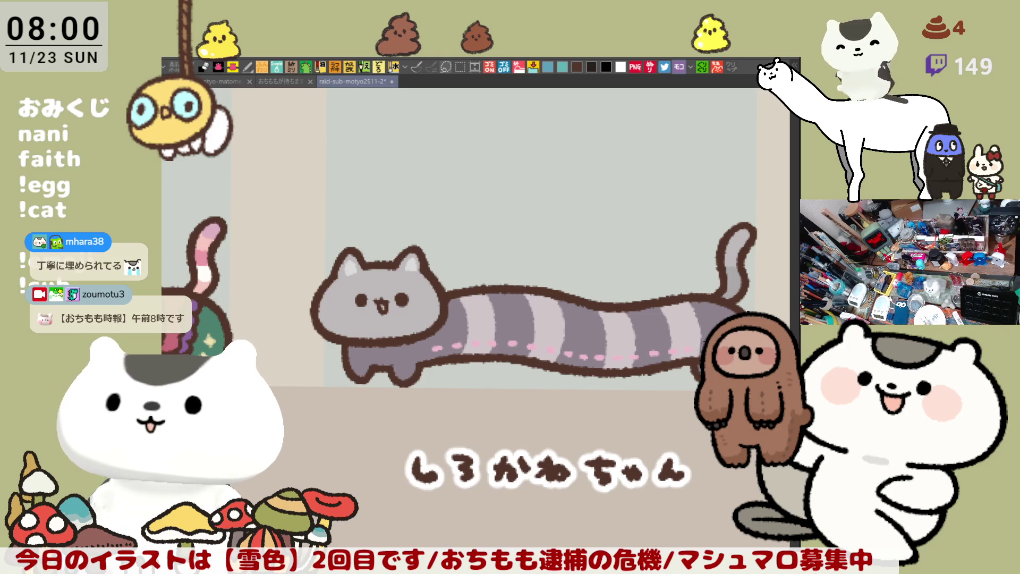
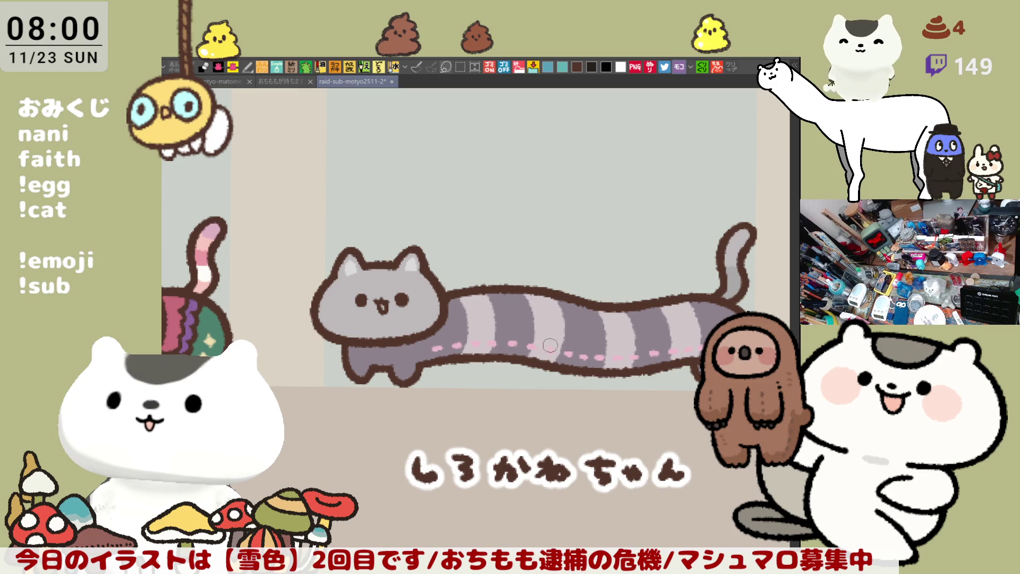
Paint a round pink blush on each cheek of the grey striped long cat.
{"action": "left_click_drag", "start_coordinate": [511, 272], "coordinate": [549, 277]}
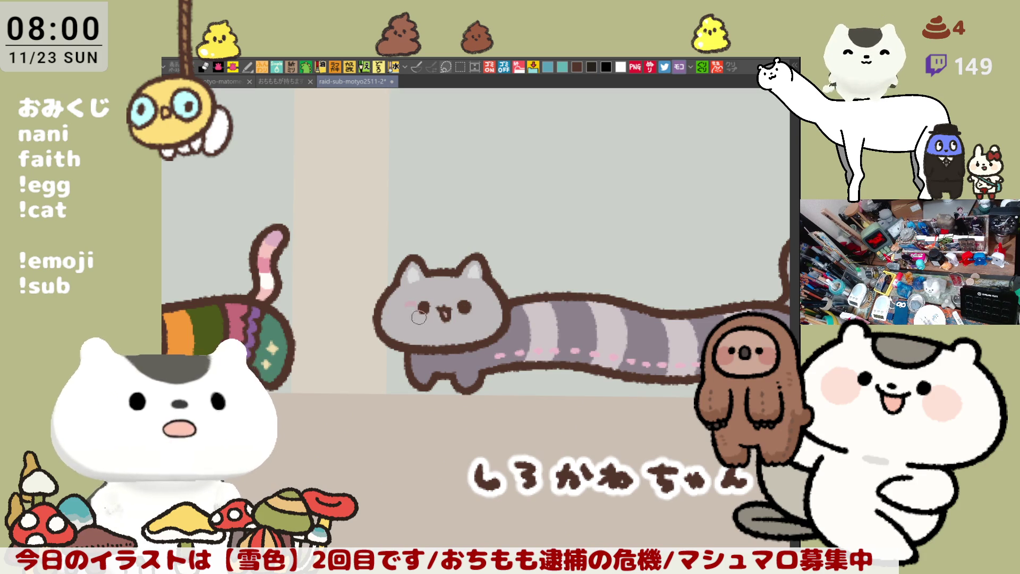
{"action": "mouse_move", "coordinate": [409, 325]}
{"action": "left_mouse_down"}
{"action": "mouse_move", "coordinate": [413, 304]}
{"action": "mouse_move", "coordinate": [401, 303]}
{"action": "mouse_move", "coordinate": [418, 308]}
{"action": "mouse_move", "coordinate": [408, 314]}
{"action": "left_mouse_up"}
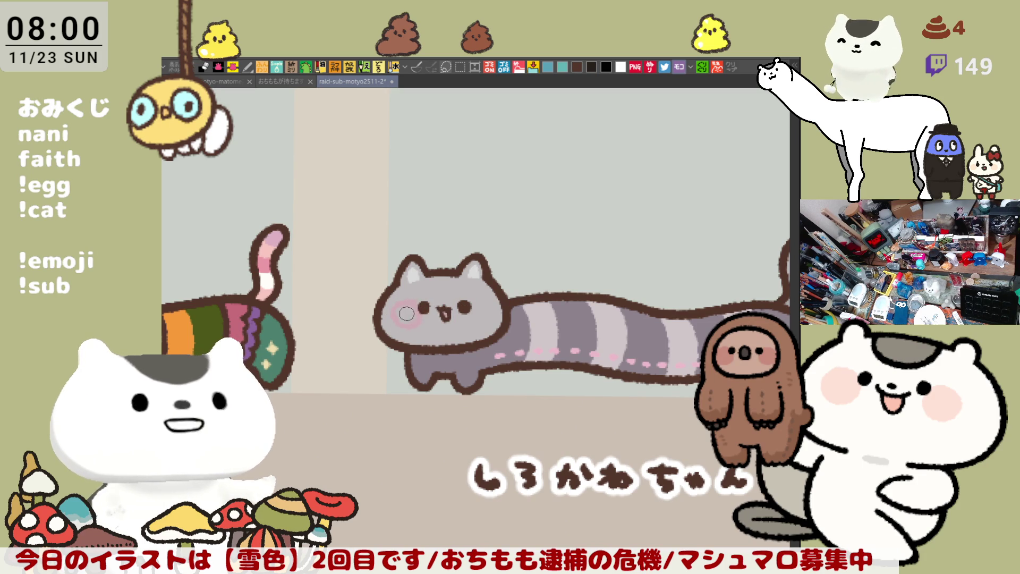
{"action": "left_click_drag", "start_coordinate": [470, 303], "coordinate": [471, 322]}
{"action": "left_click_drag", "start_coordinate": [600, 316], "coordinate": [496, 308]}
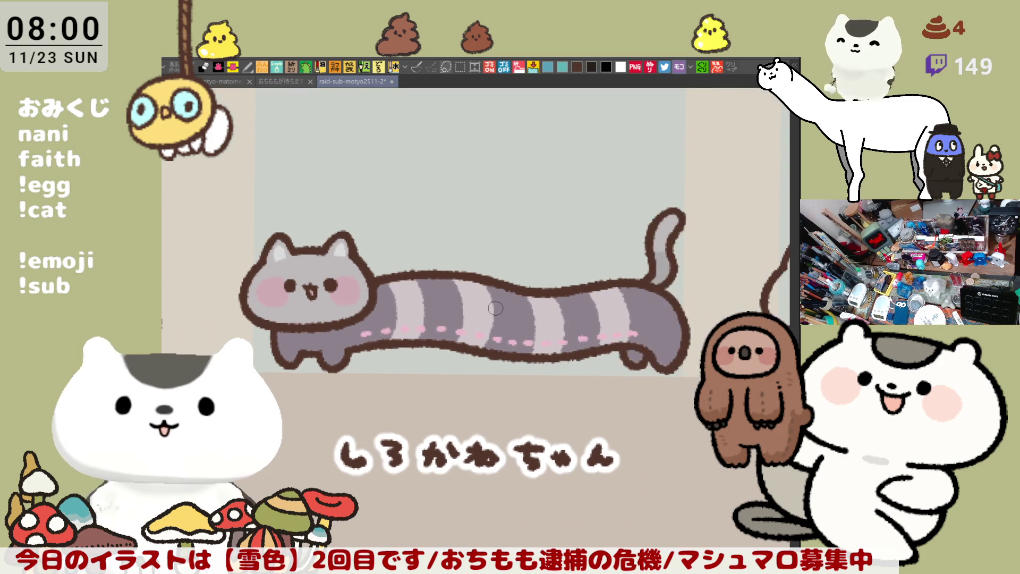
{"action": "scroll", "coordinate": [496, 309], "scroll_direction": "down", "scroll_amount": 2}
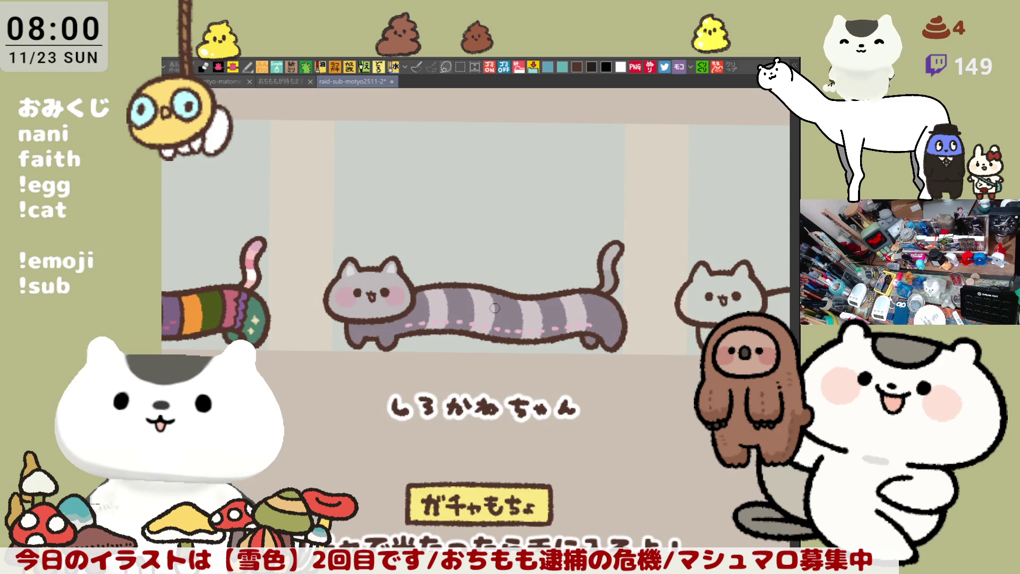
{"action": "mouse_move", "coordinate": [601, 309]}
{"action": "left_mouse_down"}
{"action": "mouse_move", "coordinate": [601, 285]}
{"action": "mouse_move", "coordinate": [636, 277]}
{"action": "mouse_move", "coordinate": [674, 394]}
{"action": "mouse_move", "coordinate": [599, 321]}
{"action": "mouse_move", "coordinate": [581, 344]}
{"action": "mouse_move", "coordinate": [686, 351]}
{"action": "left_mouse_up"}
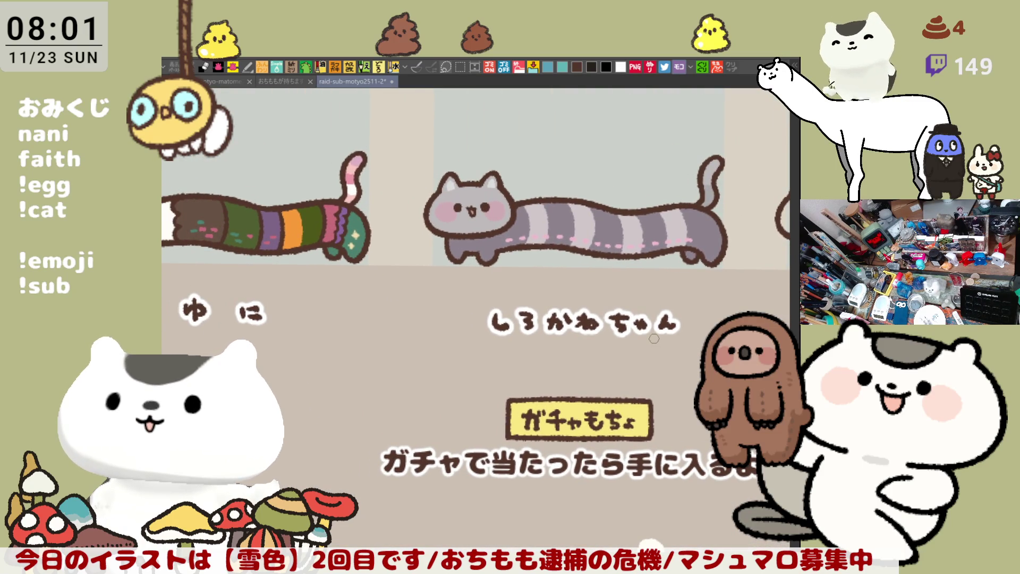
Zoom in on the grey cat's face and paint grey over its dark chin outline.
{"action": "scroll", "coordinate": [654, 338], "scroll_direction": "down", "scroll_amount": 2}
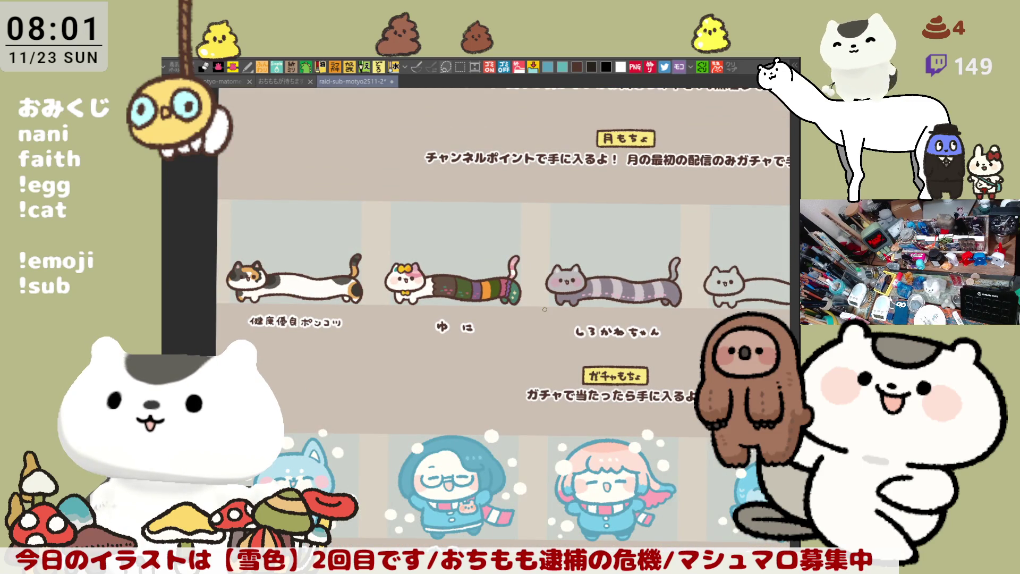
{"action": "scroll", "coordinate": [545, 309], "scroll_direction": "up", "scroll_amount": 4}
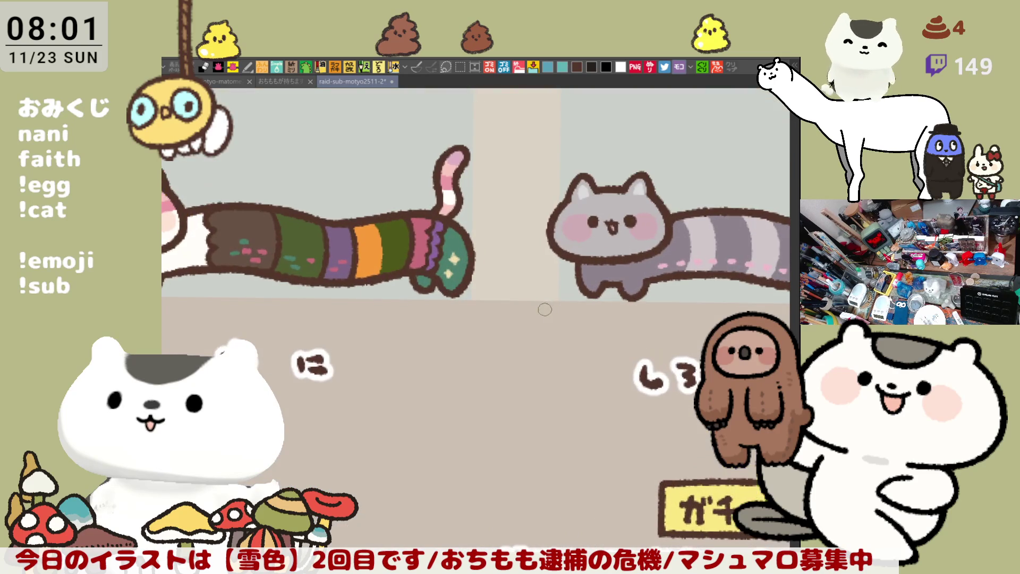
{"action": "left_click_drag", "start_coordinate": [686, 333], "coordinate": [372, 335]}
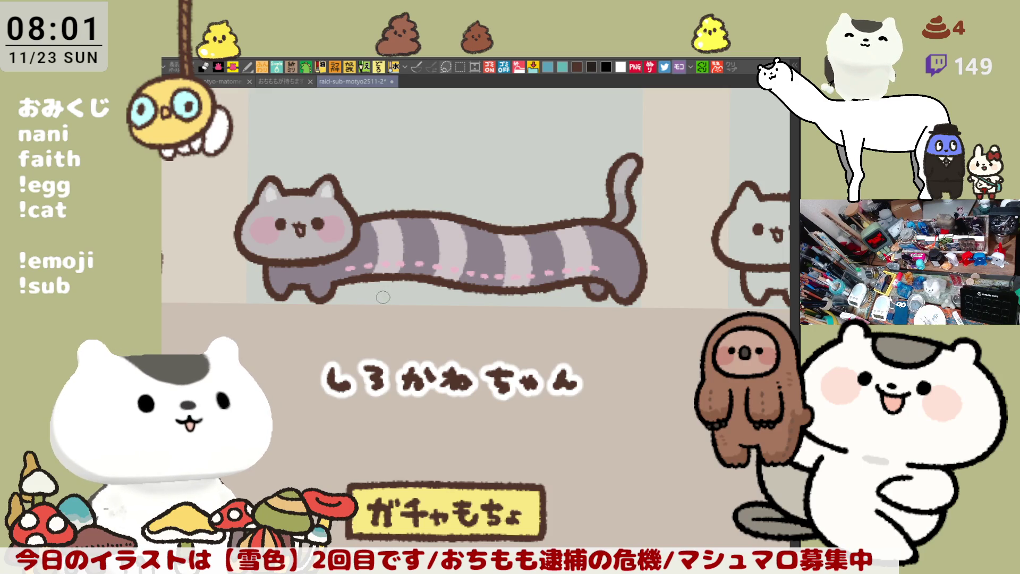
{"action": "scroll", "coordinate": [383, 298], "scroll_direction": "up", "scroll_amount": 4}
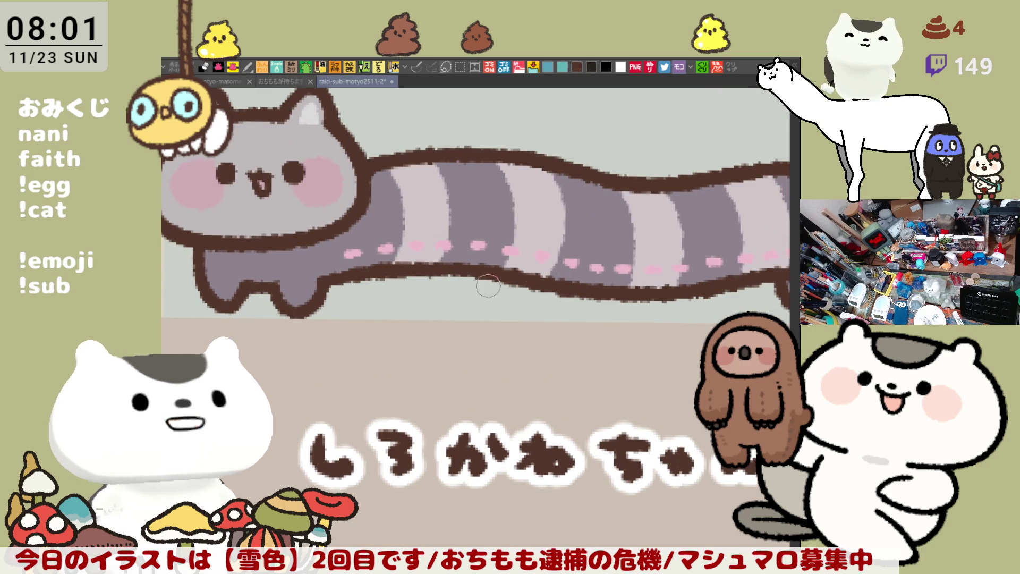
{"action": "left_click_drag", "start_coordinate": [545, 338], "coordinate": [668, 370]}
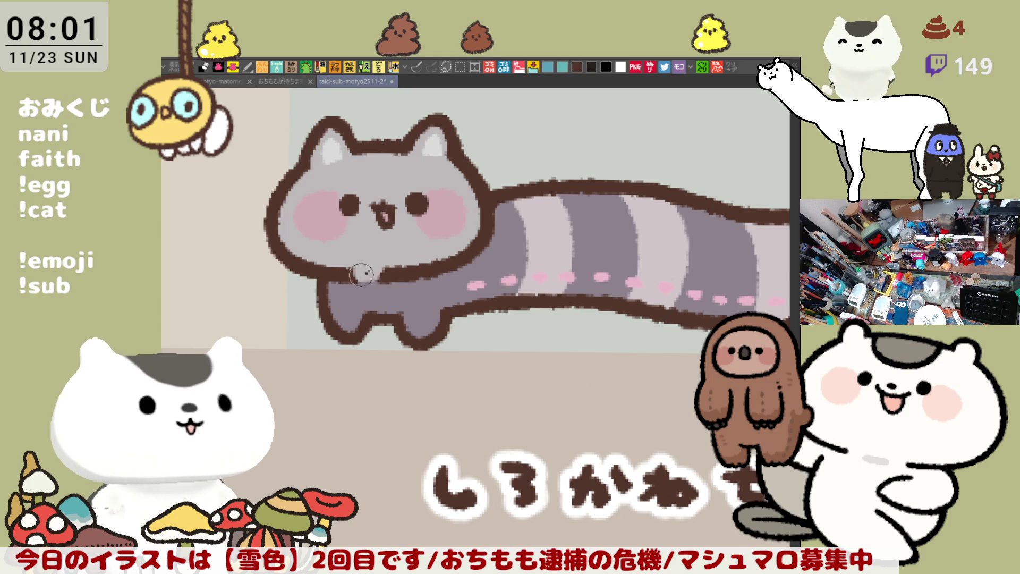
{"action": "mouse_move", "coordinate": [380, 273]}
{"action": "left_mouse_down"}
{"action": "mouse_move", "coordinate": [414, 278]}
{"action": "mouse_move", "coordinate": [367, 279]}
{"action": "mouse_move", "coordinate": [355, 264]}
{"action": "mouse_move", "coordinate": [359, 274]}
{"action": "left_mouse_up"}
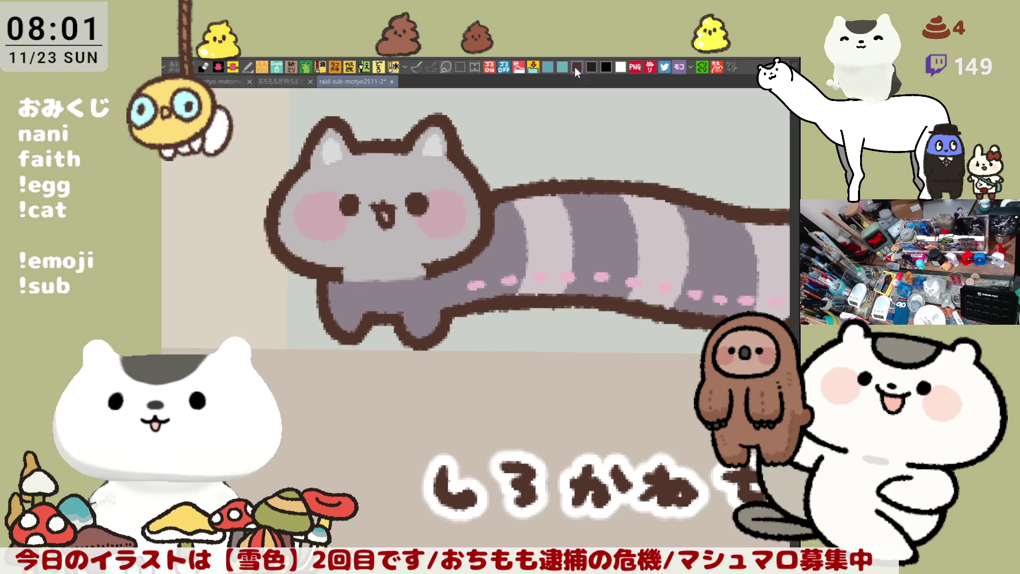
Draw the hooked outline of the curled front paws under the chin, retrying strokes.
{"action": "mouse_move", "coordinate": [347, 256]}
{"action": "left_mouse_down"}
{"action": "mouse_move", "coordinate": [372, 288]}
{"action": "mouse_move", "coordinate": [367, 264]}
{"action": "mouse_move", "coordinate": [373, 289]}
{"action": "mouse_move", "coordinate": [381, 261]}
{"action": "mouse_move", "coordinate": [350, 268]}
{"action": "left_mouse_up"}
{"action": "key", "text": "ctrl+z"}
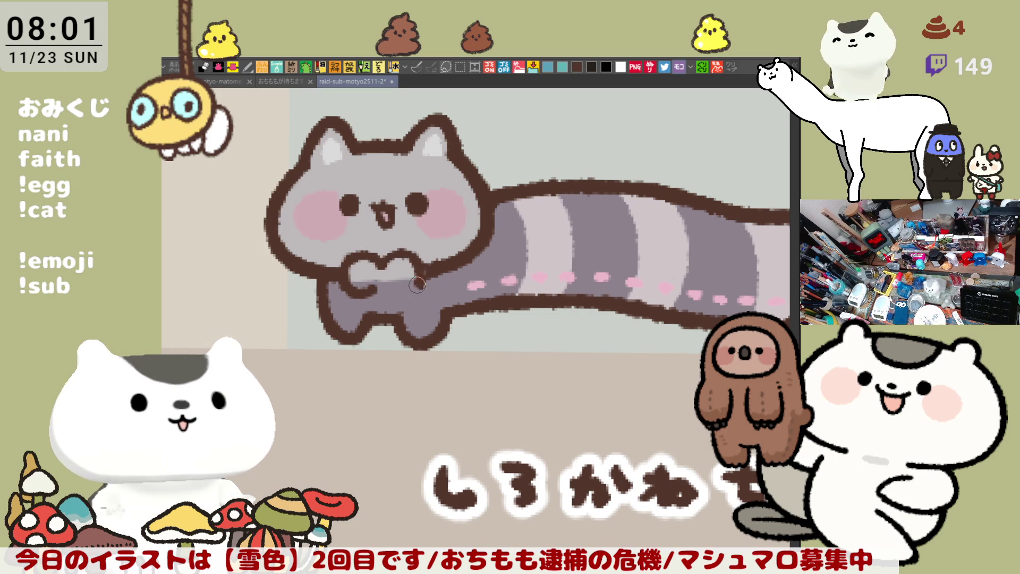
{"action": "left_click_drag", "start_coordinate": [379, 254], "coordinate": [425, 276]}
{"action": "key", "text": "ctrl+z"}
{"action": "mouse_move", "coordinate": [379, 254]}
{"action": "left_mouse_down"}
{"action": "mouse_move", "coordinate": [424, 277]}
{"action": "mouse_move", "coordinate": [425, 295]}
{"action": "left_mouse_up"}
{"action": "key", "text": "ctrl+z"}
{"action": "key", "text": "ctrl+z"}
{"action": "left_click_drag", "start_coordinate": [377, 255], "coordinate": [387, 266]}
{"action": "left_click_drag", "start_coordinate": [426, 255], "coordinate": [423, 292]}
Check the paw shapes in a mirrored view, discard a stray stroke, and restore orientation.
{"action": "key", "text": "h"}
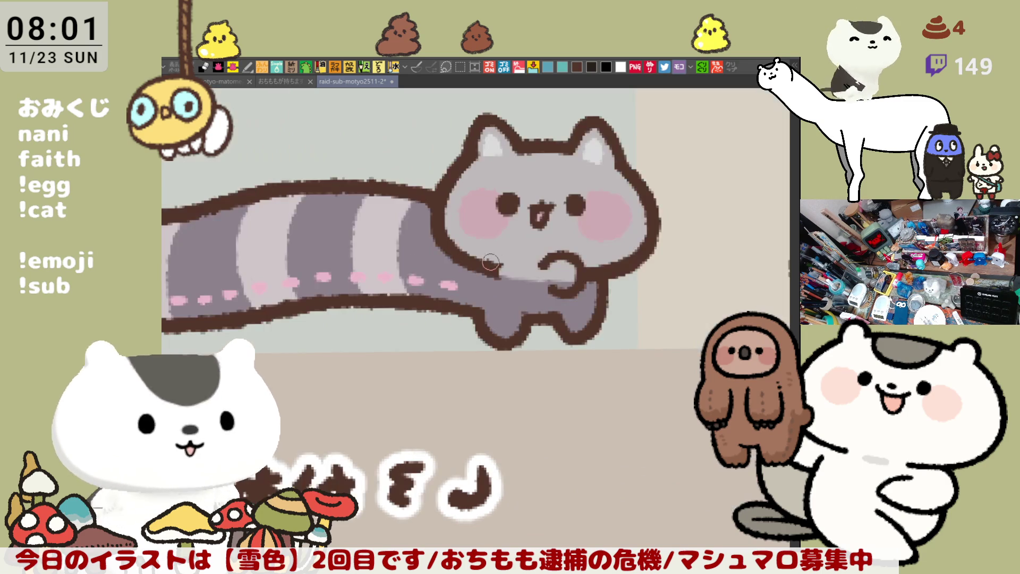
{"action": "mouse_move", "coordinate": [496, 253]}
{"action": "left_mouse_down"}
{"action": "mouse_move", "coordinate": [539, 292]}
{"action": "mouse_move", "coordinate": [511, 295]}
{"action": "mouse_move", "coordinate": [540, 295]}
{"action": "mouse_move", "coordinate": [518, 245]}
{"action": "mouse_move", "coordinate": [547, 269]}
{"action": "left_mouse_up"}
{"action": "key", "text": "ctrl+z"}
{"action": "key", "text": "ctrl+z"}
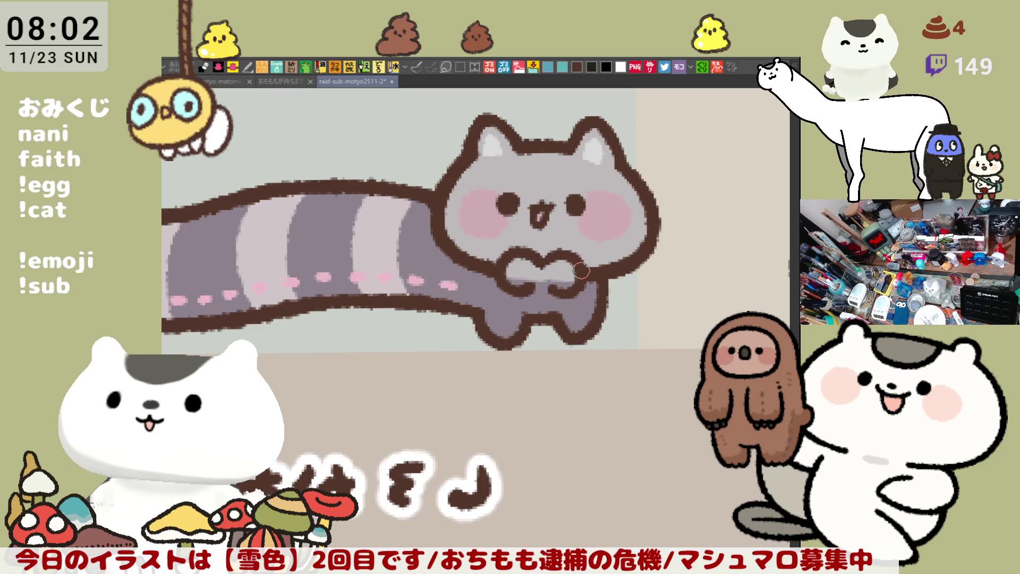
{"action": "key", "text": "h"}
{"action": "left_click_drag", "start_coordinate": [466, 290], "coordinate": [509, 294]}
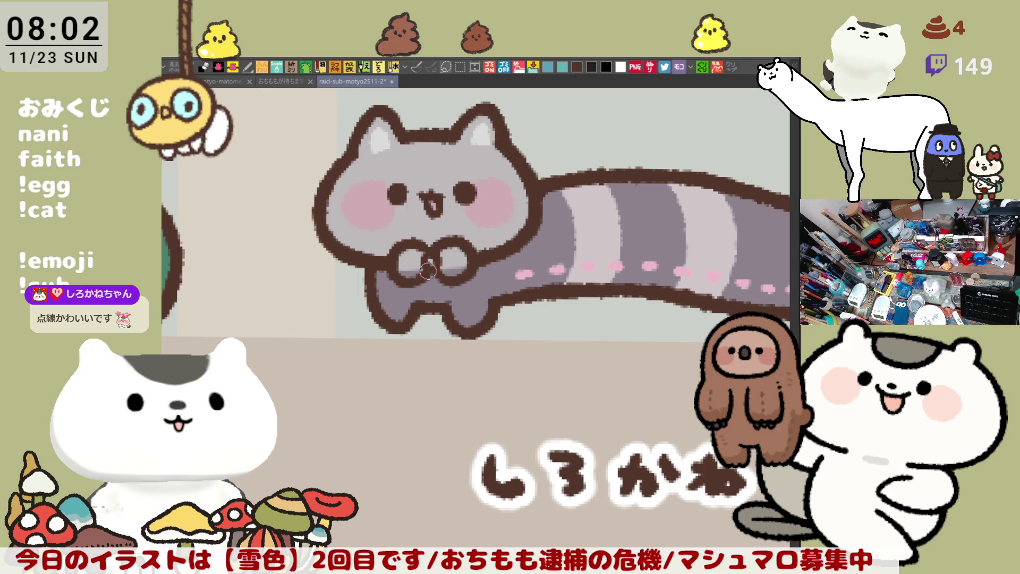
Try a dark stitched line across the cat's striped body, then undo it.
{"action": "scroll", "coordinate": [591, 278], "scroll_direction": "down", "scroll_amount": 2}
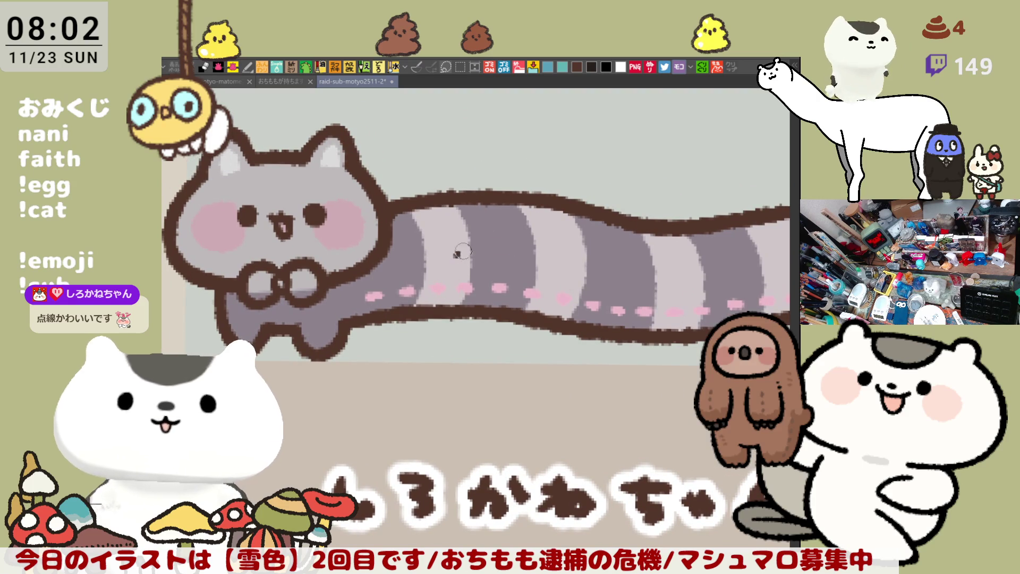
{"action": "left_click_drag", "start_coordinate": [457, 254], "coordinate": [559, 247]}
{"action": "left_click_drag", "start_coordinate": [502, 227], "coordinate": [505, 263]}
{"action": "mouse_move", "coordinate": [524, 234]}
{"action": "left_mouse_down"}
{"action": "mouse_move", "coordinate": [524, 256]}
{"action": "mouse_move", "coordinate": [538, 263]}
{"action": "left_mouse_up"}
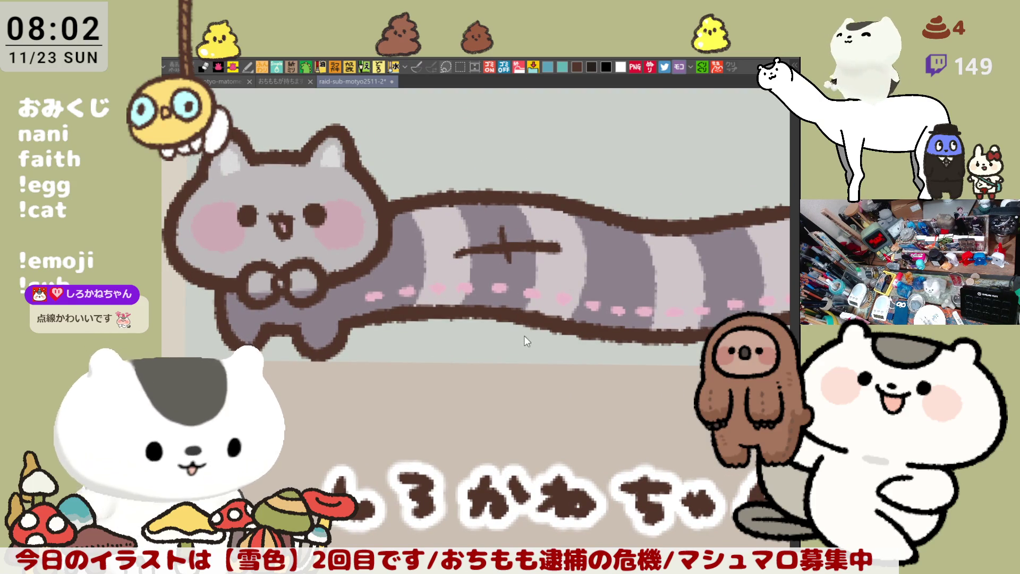
{"action": "key", "text": "ctrl+z"}
{"action": "key", "text": "ctrl+z"}
Draw swirl loops and outlines forming a bow above the paws, coloured pale blue.
{"action": "left_click_drag", "start_coordinate": [266, 275], "coordinate": [437, 228]}
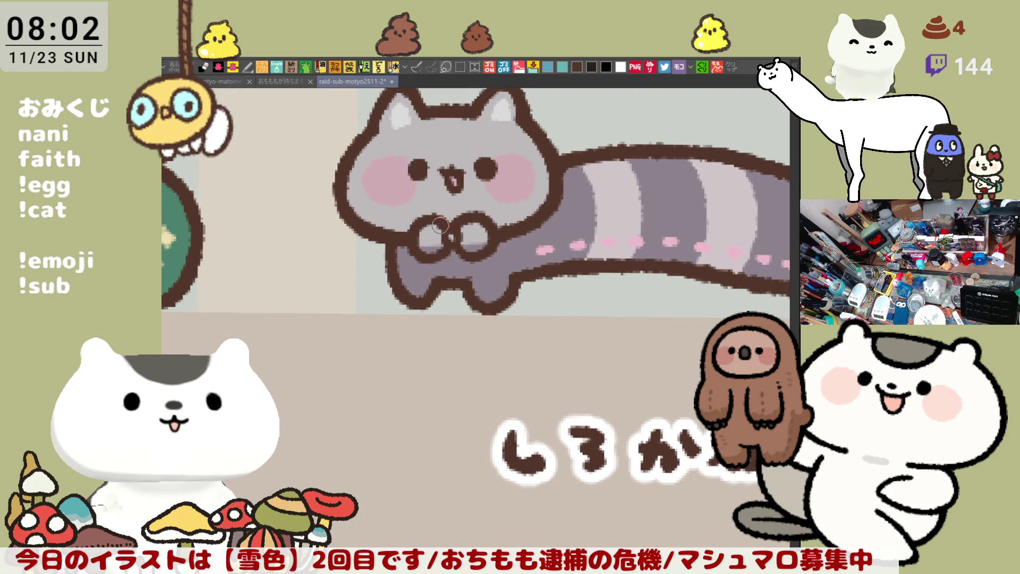
{"action": "mouse_move", "coordinate": [433, 229]}
{"action": "left_mouse_down"}
{"action": "mouse_move", "coordinate": [444, 242]}
{"action": "mouse_move", "coordinate": [468, 228]}
{"action": "mouse_move", "coordinate": [467, 242]}
{"action": "left_mouse_up"}
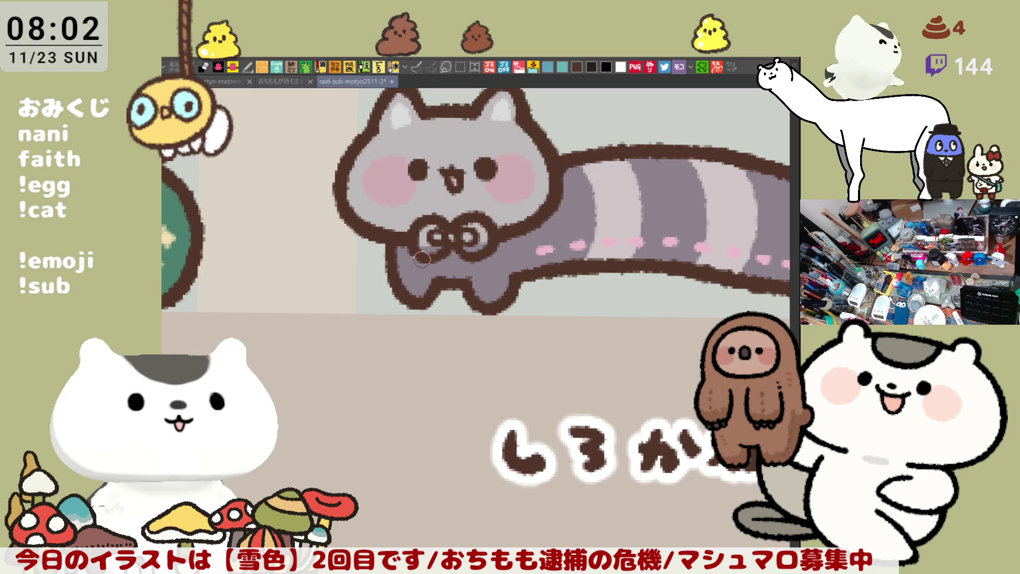
{"action": "left_click_drag", "start_coordinate": [421, 274], "coordinate": [450, 257]}
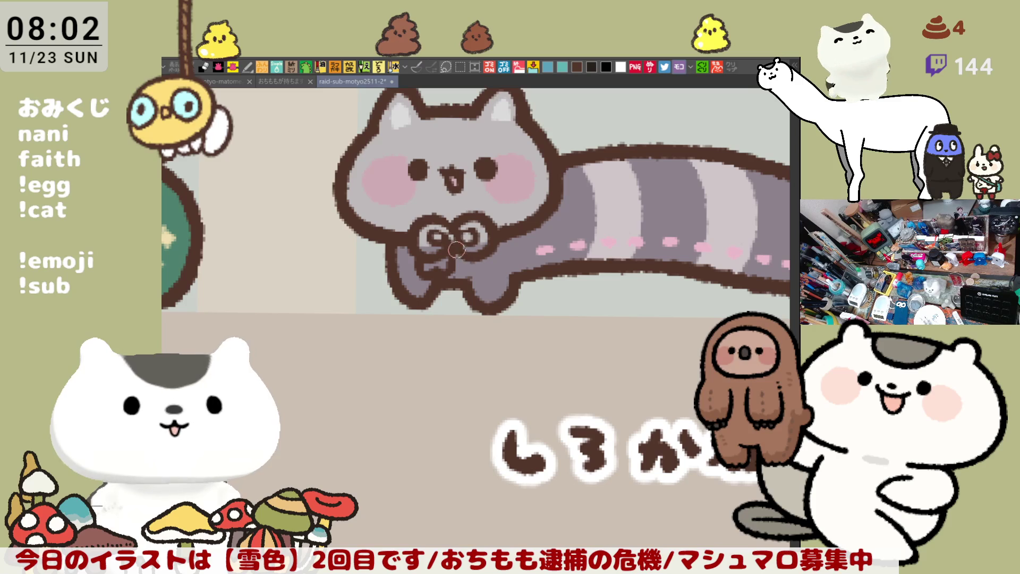
{"action": "mouse_move", "coordinate": [461, 252]}
{"action": "left_mouse_down"}
{"action": "mouse_move", "coordinate": [470, 273]}
{"action": "mouse_move", "coordinate": [488, 269]}
{"action": "mouse_move", "coordinate": [493, 252]}
{"action": "mouse_move", "coordinate": [499, 266]}
{"action": "mouse_move", "coordinate": [486, 258]}
{"action": "left_mouse_up"}
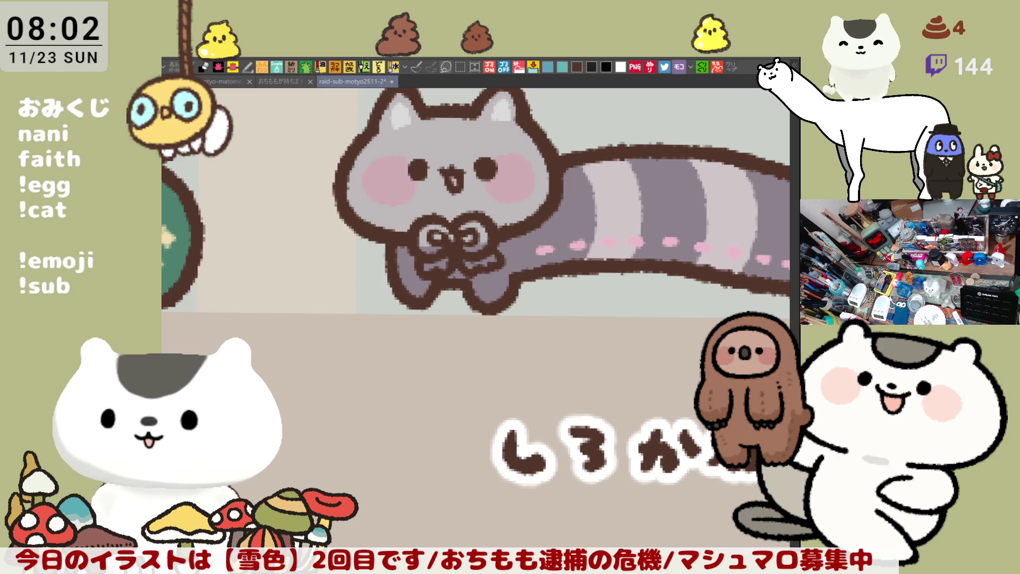
{"action": "left_click_drag", "start_coordinate": [473, 331], "coordinate": [553, 371]}
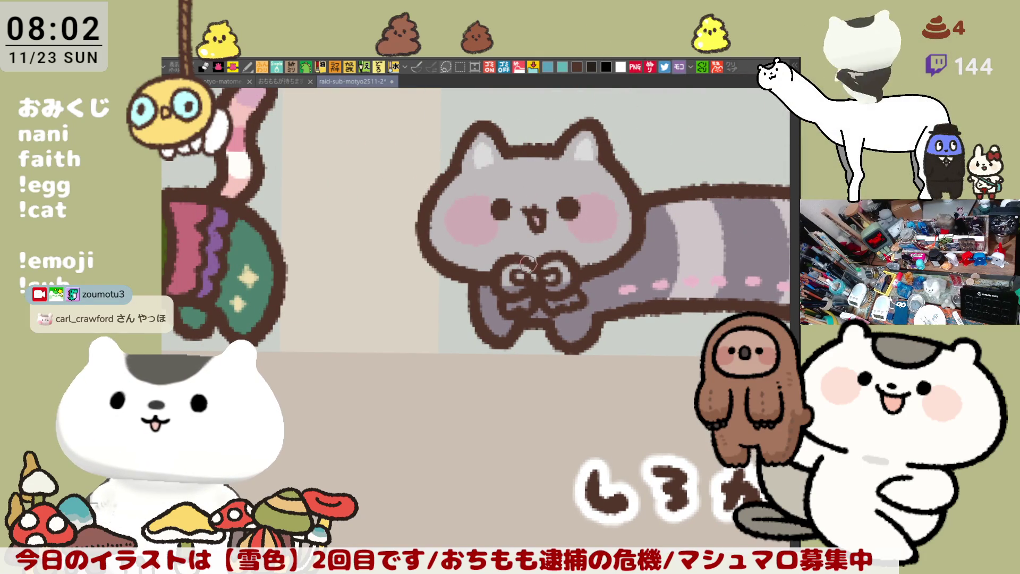
{"action": "mouse_move", "coordinate": [518, 264]}
{"action": "left_mouse_down"}
{"action": "mouse_move", "coordinate": [510, 281]}
{"action": "mouse_move", "coordinate": [564, 275]}
{"action": "mouse_move", "coordinate": [513, 303]}
{"action": "mouse_move", "coordinate": [576, 299]}
{"action": "left_mouse_up"}
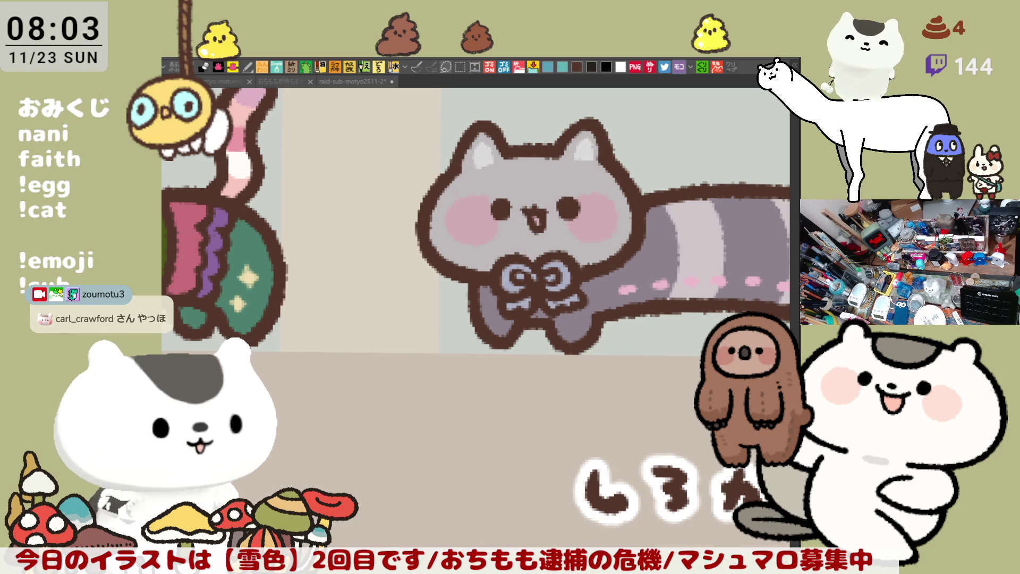
{"action": "left_click", "coordinate": [542, 292]}
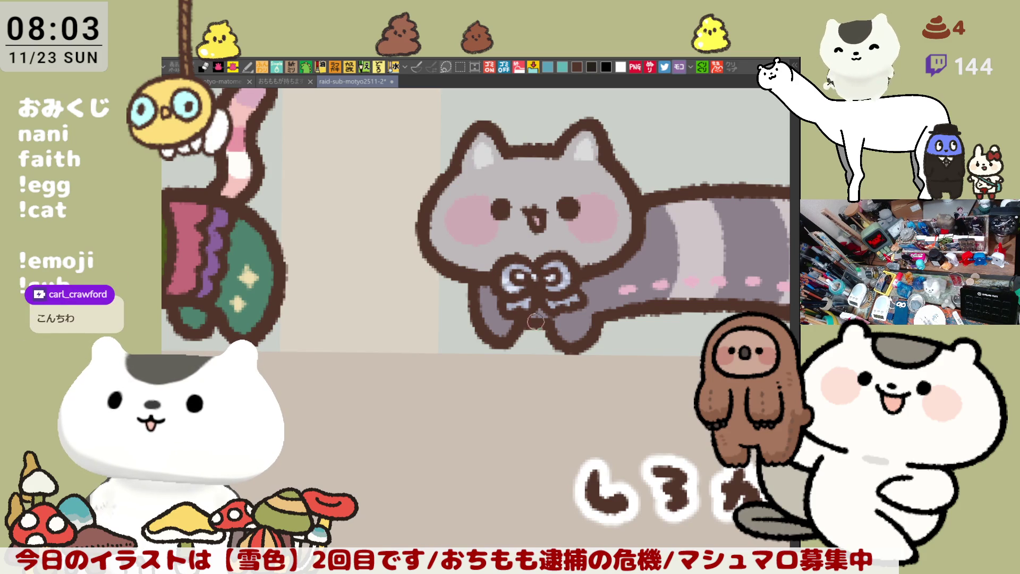
{"action": "scroll", "coordinate": [437, 378], "scroll_direction": "down", "scroll_amount": 4}
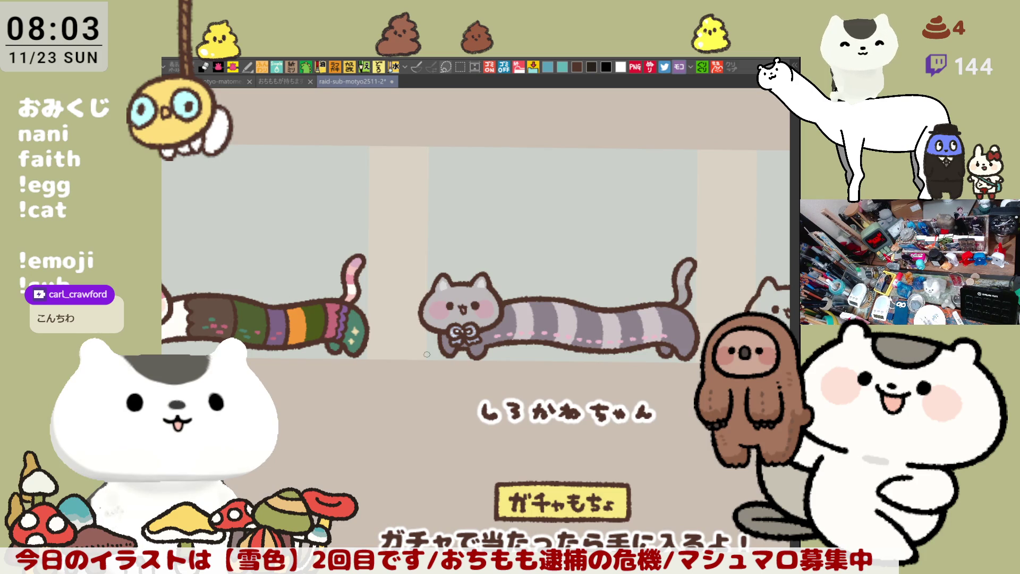
Pan across the board to view the striped long cat, its neighbour and the text banner.
{"action": "left_click_drag", "start_coordinate": [427, 353], "coordinate": [260, 333]}
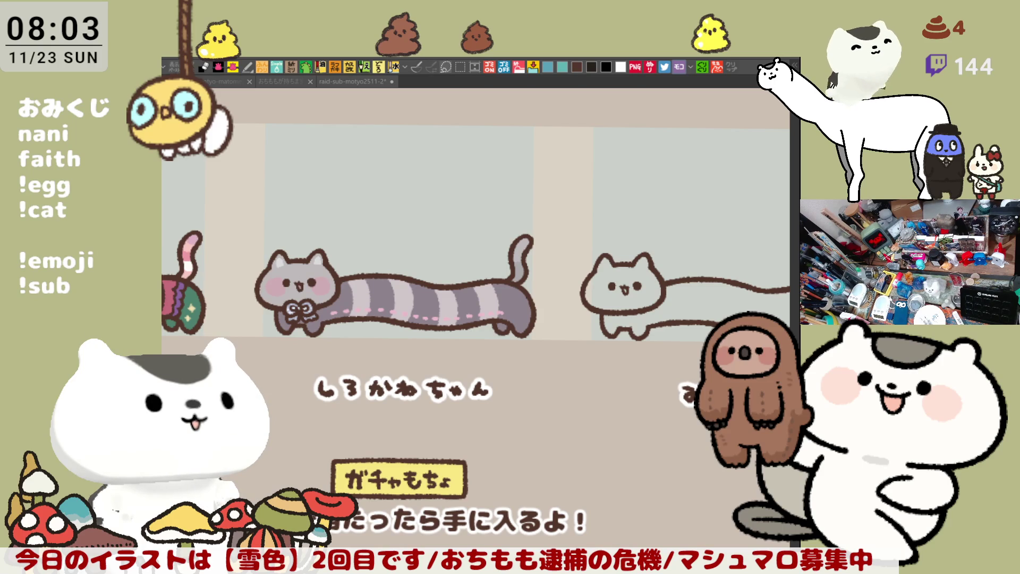
{"action": "left_click_drag", "start_coordinate": [545, 334], "coordinate": [570, 423]}
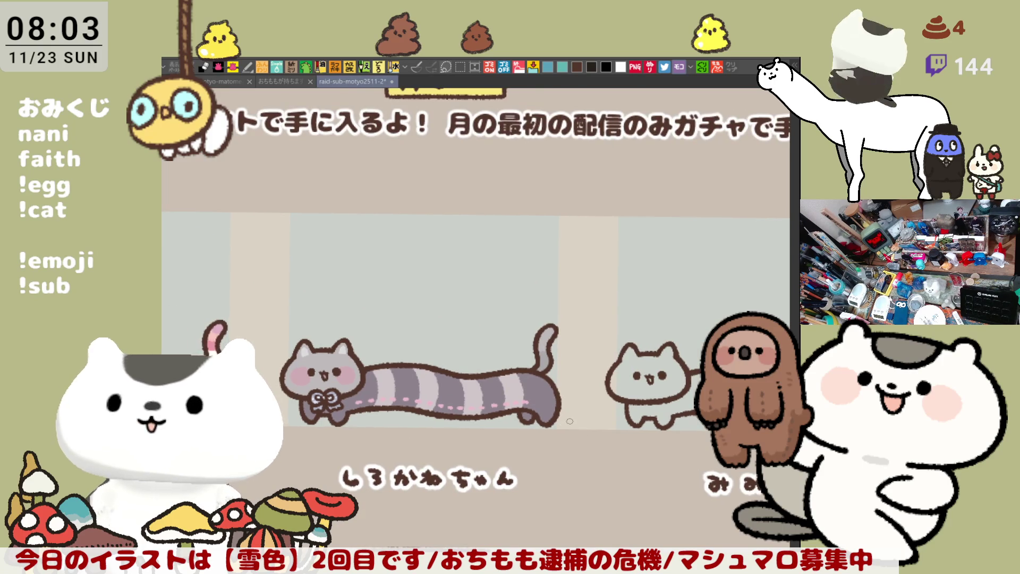
{"action": "scroll", "coordinate": [570, 421], "scroll_direction": "up", "scroll_amount": 3}
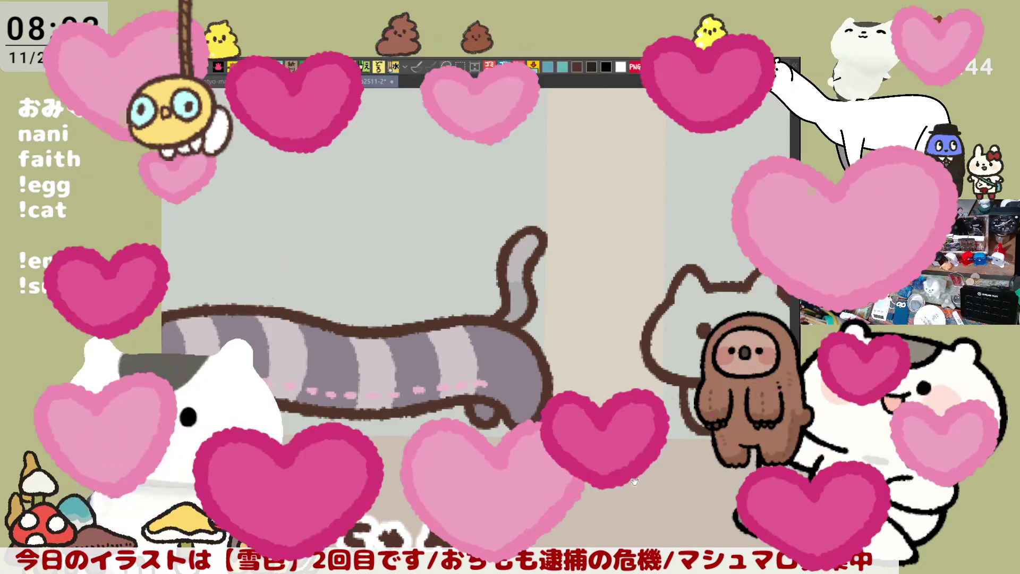
{"action": "left_click_drag", "start_coordinate": [535, 413], "coordinate": [605, 435]}
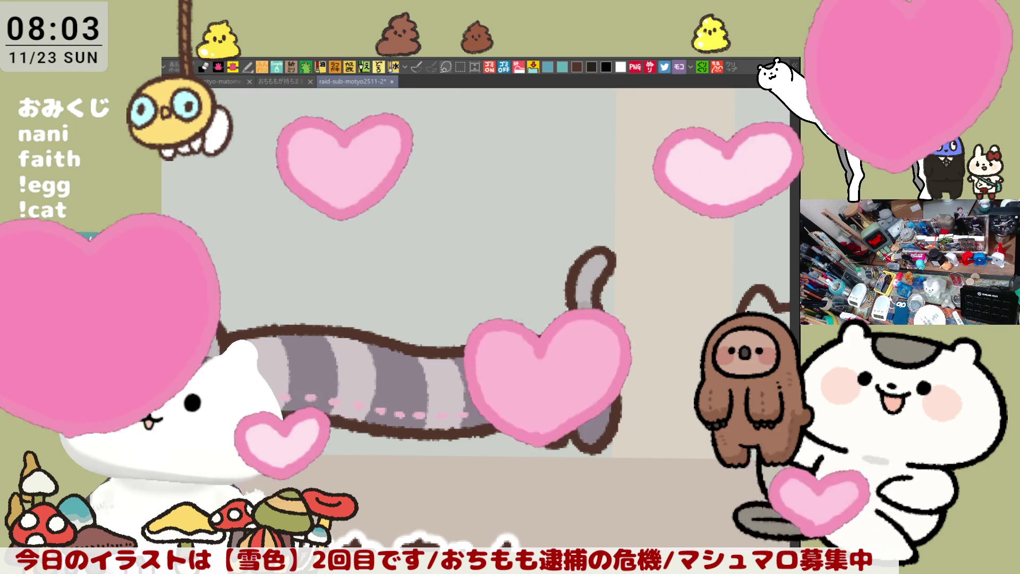
{"action": "scroll", "coordinate": [595, 410], "scroll_direction": "up", "scroll_amount": 2}
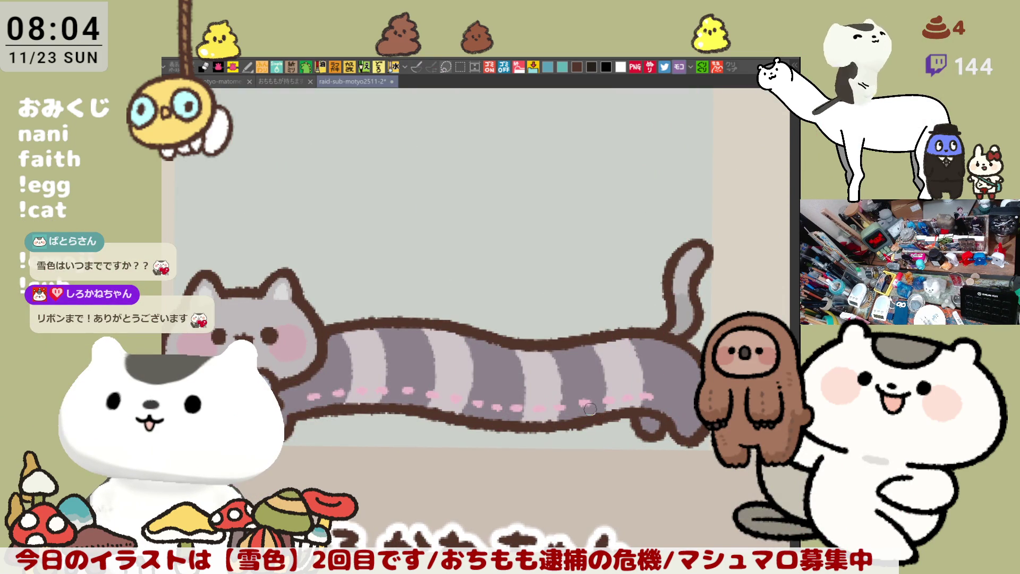
{"action": "scroll", "coordinate": [598, 410], "scroll_direction": "left", "scroll_amount": 2}
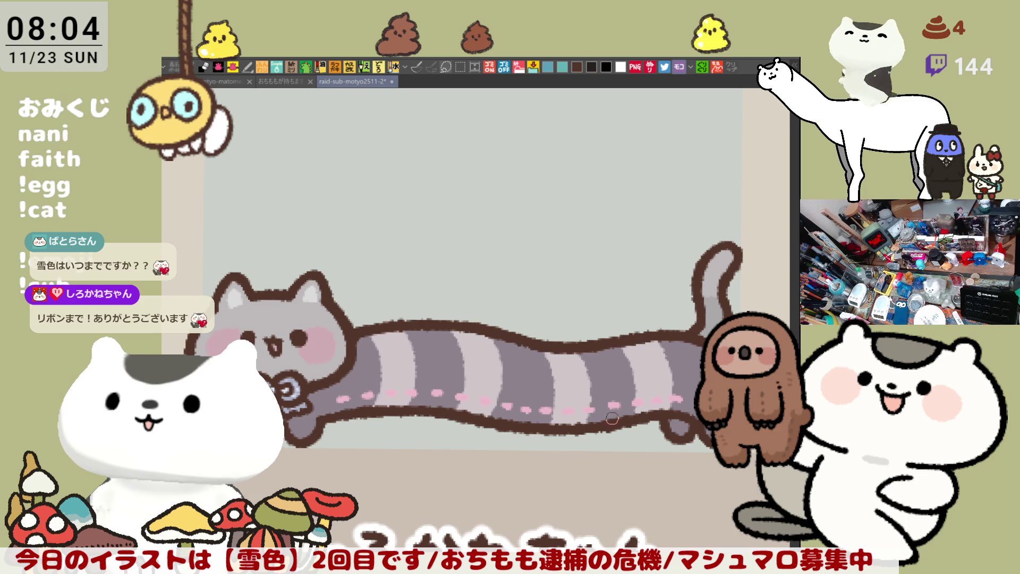
Zoom out past the snow character rows, then zoom back in on the みみうさ long cat.
{"action": "scroll", "coordinate": [598, 429], "scroll_direction": "down", "scroll_amount": 3}
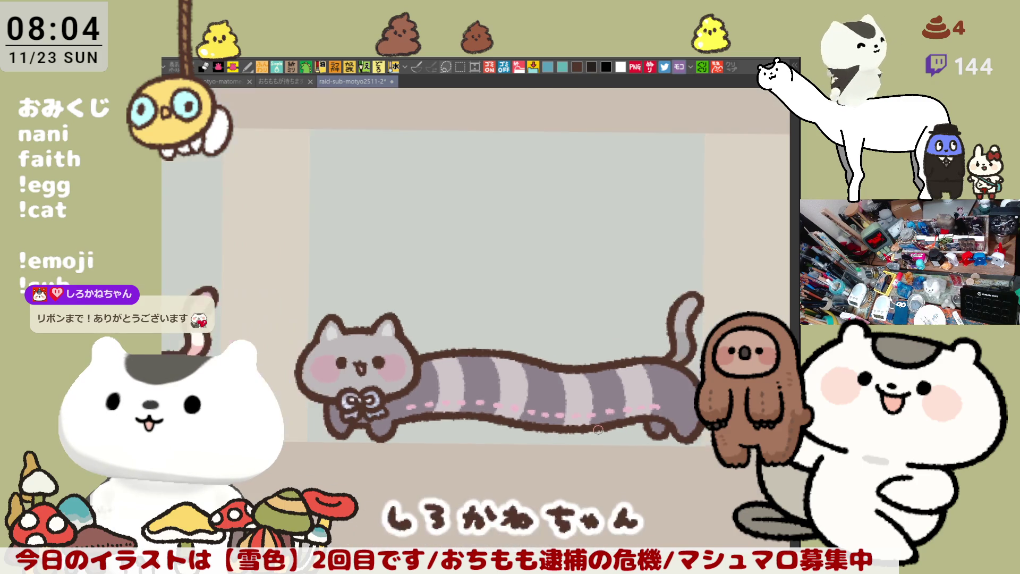
{"action": "scroll", "coordinate": [598, 429], "scroll_direction": "down", "scroll_amount": 3}
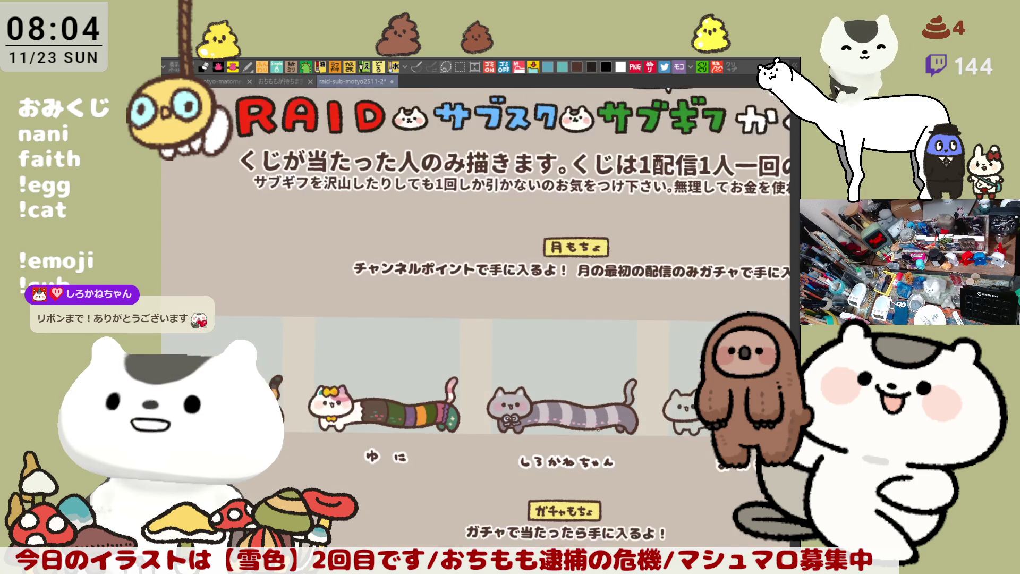
{"action": "scroll", "coordinate": [598, 429], "scroll_direction": "down", "scroll_amount": 8}
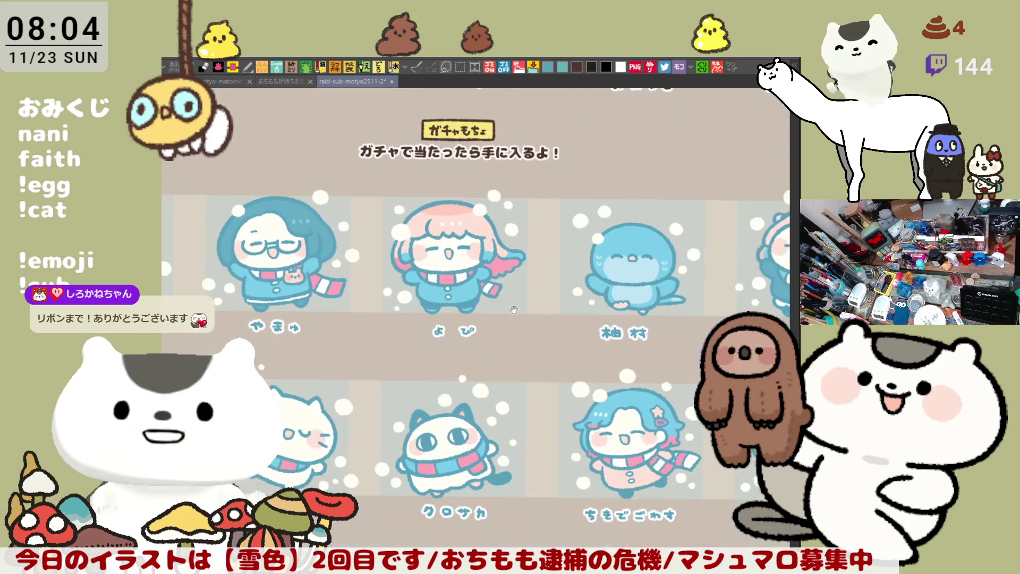
{"action": "scroll", "coordinate": [576, 438], "scroll_direction": "down", "scroll_amount": 1}
{"action": "left_click_drag", "start_coordinate": [460, 344], "coordinate": [376, 318]}
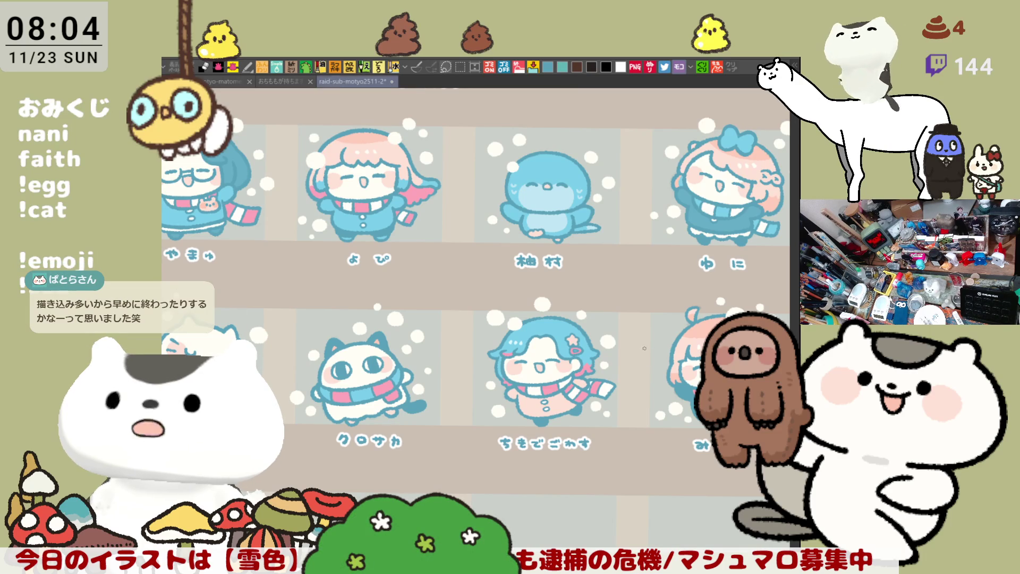
{"action": "scroll", "coordinate": [624, 386], "scroll_direction": "up", "scroll_amount": 10}
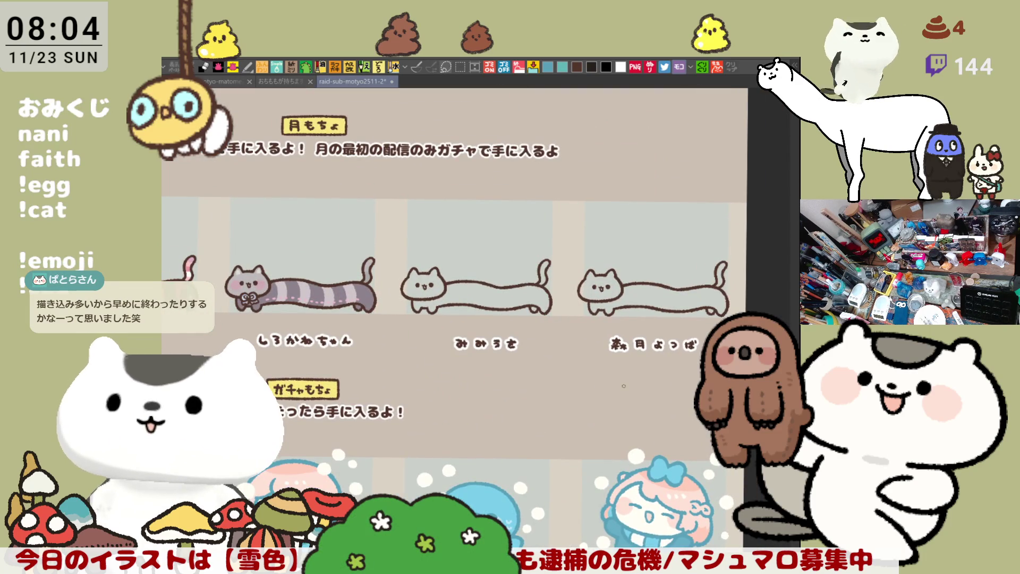
{"action": "scroll", "coordinate": [624, 386], "scroll_direction": "up", "scroll_amount": 8}
{"action": "scroll", "coordinate": [623, 386], "scroll_direction": "up", "scroll_amount": 2}
Sketch faint trial ear curves on both sides of the head, redrawing the left one.
{"action": "left_click_drag", "start_coordinate": [345, 185], "coordinate": [406, 187]}
{"action": "key", "text": "ctrl+z"}
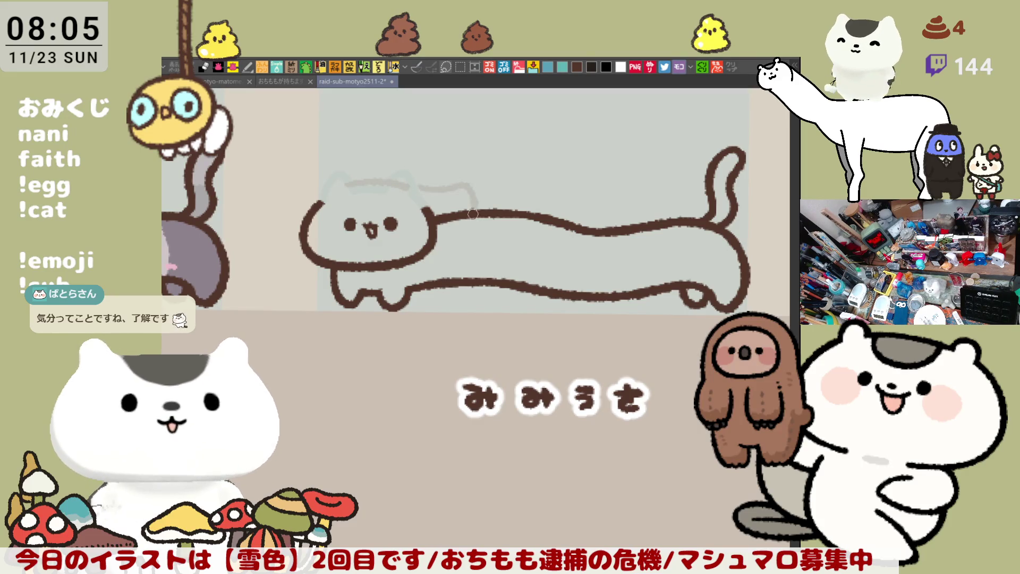
{"action": "mouse_move", "coordinate": [417, 183]}
{"action": "left_mouse_down"}
{"action": "mouse_move", "coordinate": [477, 194]}
{"action": "mouse_move", "coordinate": [444, 232]}
{"action": "left_mouse_up"}
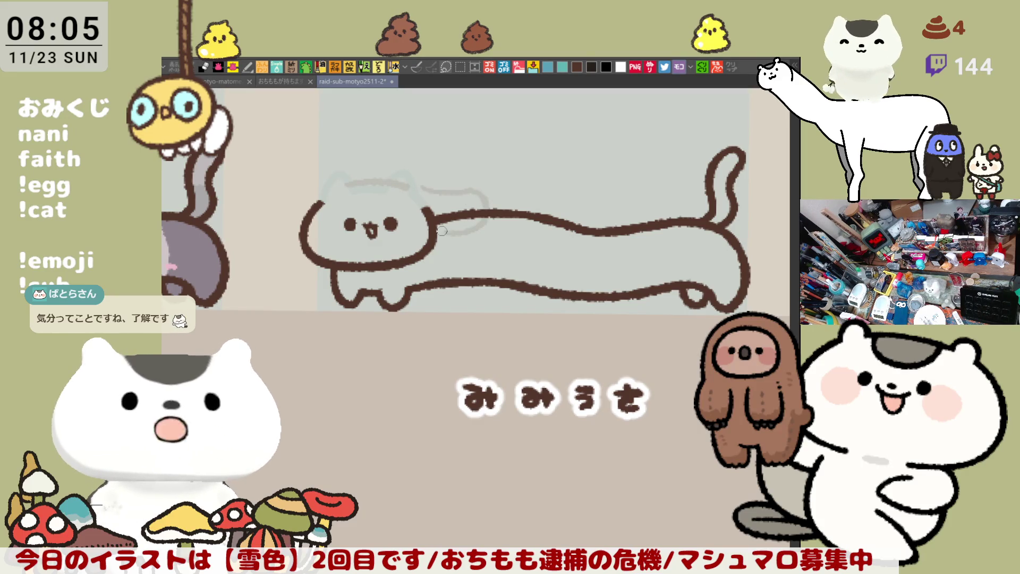
{"action": "mouse_move", "coordinate": [300, 202]}
{"action": "left_mouse_down"}
{"action": "mouse_move", "coordinate": [272, 234]}
{"action": "mouse_move", "coordinate": [301, 239]}
{"action": "mouse_move", "coordinate": [264, 221]}
{"action": "mouse_move", "coordinate": [302, 242]}
{"action": "left_mouse_up"}
{"action": "key", "text": "ctrl+z"}
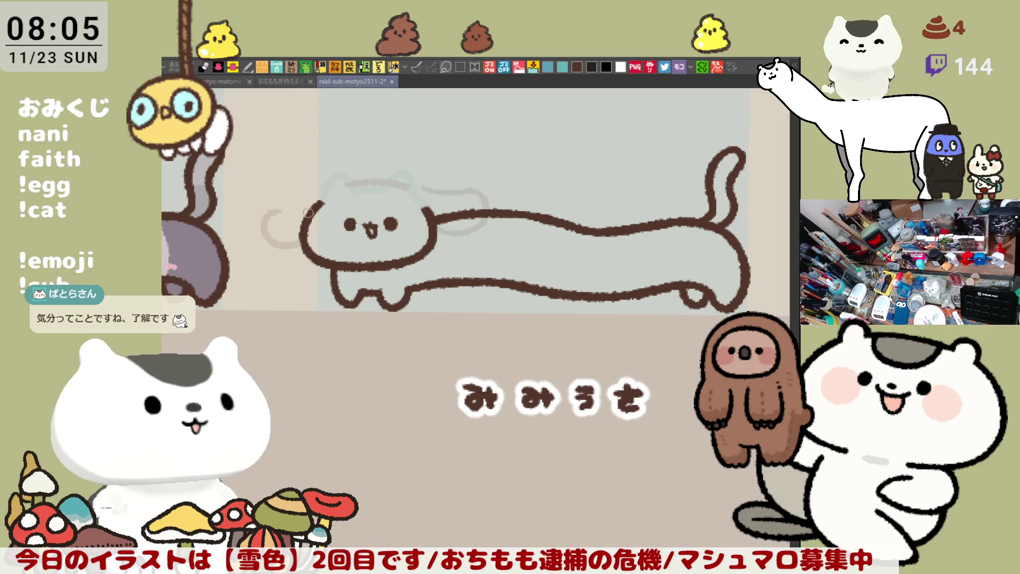
{"action": "key", "text": "ctrl+z"}
{"action": "mouse_move", "coordinate": [287, 208]}
{"action": "left_mouse_down"}
{"action": "mouse_move", "coordinate": [263, 221]}
{"action": "mouse_move", "coordinate": [298, 244]}
{"action": "left_mouse_up"}
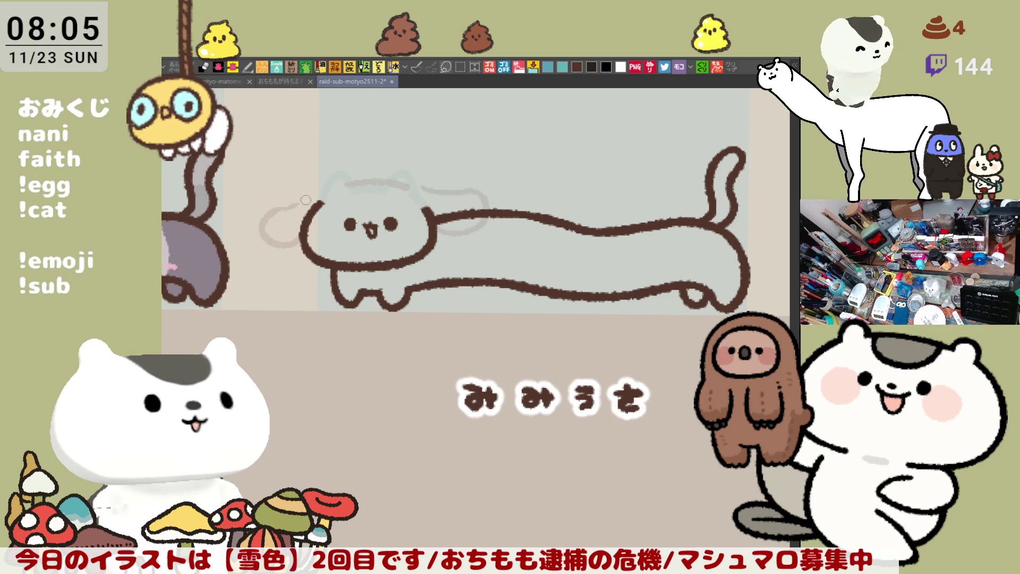
Rework the faint arc and sketch a new ear loop left of the head.
{"action": "mouse_move", "coordinate": [297, 204]}
{"action": "left_mouse_down"}
{"action": "mouse_move", "coordinate": [542, 299]}
{"action": "mouse_move", "coordinate": [371, 275]}
{"action": "left_mouse_up"}
{"action": "key", "text": "ctrl+z"}
{"action": "left_click_drag", "start_coordinate": [379, 205], "coordinate": [375, 250]}
{"action": "key", "text": "ctrl+z"}
{"action": "key", "text": "ctrl+z"}
{"action": "mouse_move", "coordinate": [386, 206]}
{"action": "left_mouse_down"}
{"action": "mouse_move", "coordinate": [366, 238]}
{"action": "mouse_move", "coordinate": [396, 246]}
{"action": "left_mouse_up"}
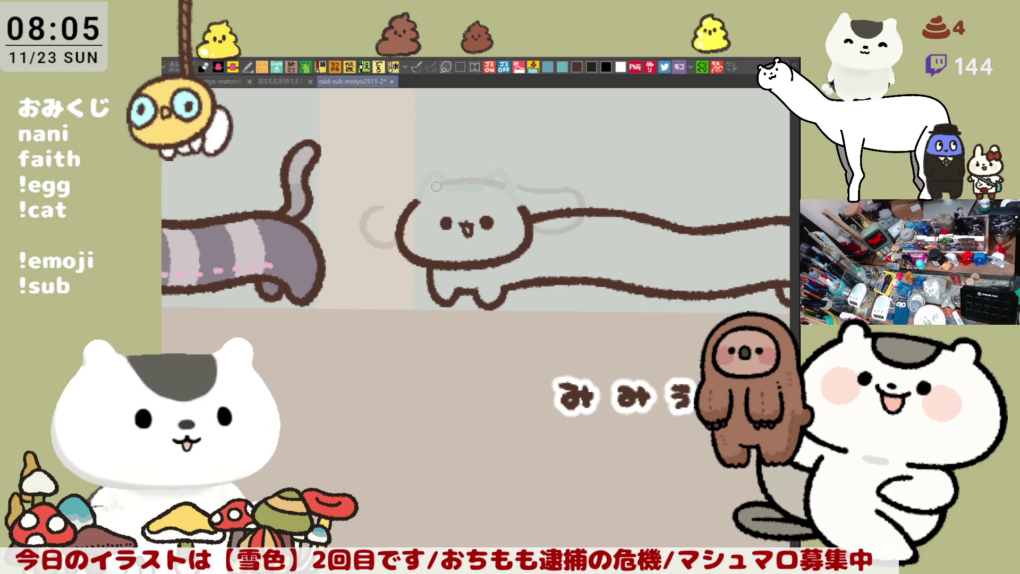
Extend a faint sketch line along the top of the head, checking it mirrored.
{"action": "left_click_drag", "start_coordinate": [439, 185], "coordinate": [495, 187]}
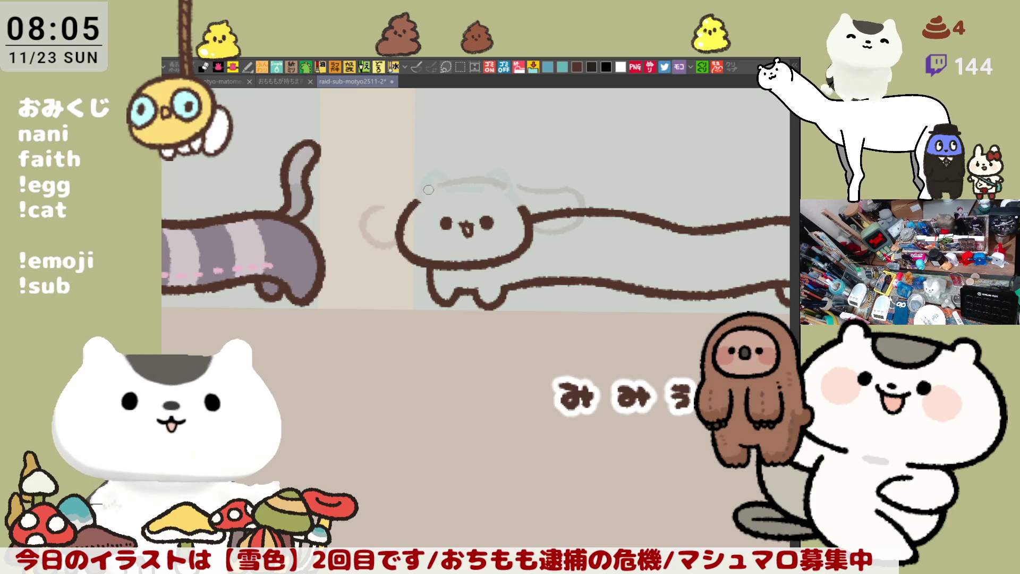
{"action": "key", "text": "h"}
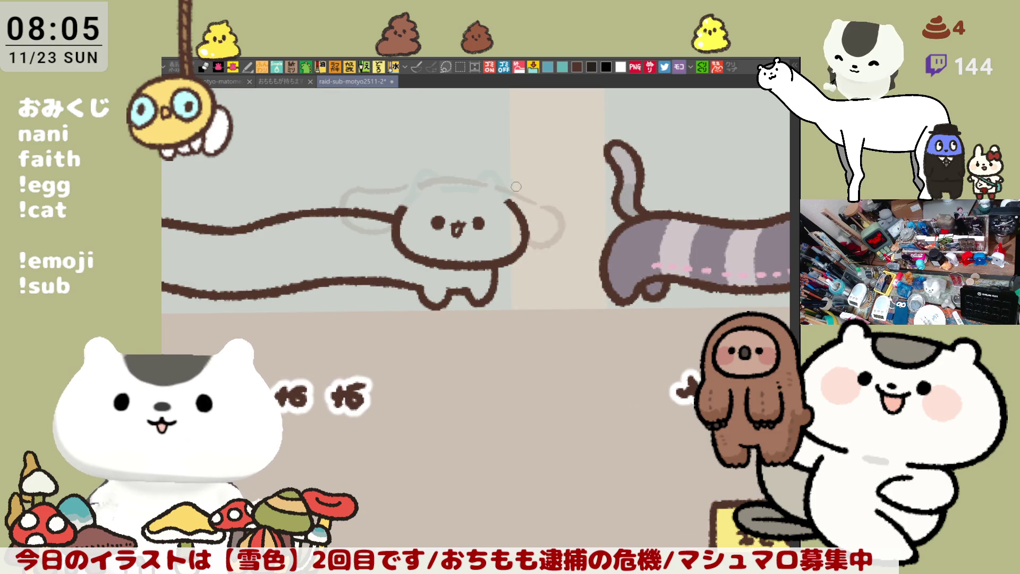
{"action": "left_click_drag", "start_coordinate": [441, 182], "coordinate": [519, 187]}
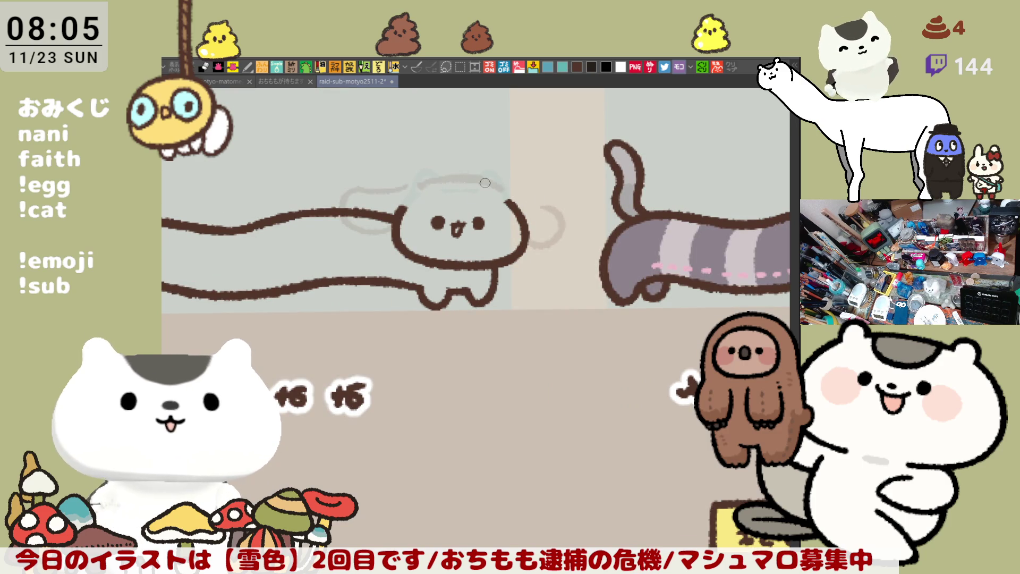
{"action": "left_click_drag", "start_coordinate": [510, 198], "coordinate": [541, 207]}
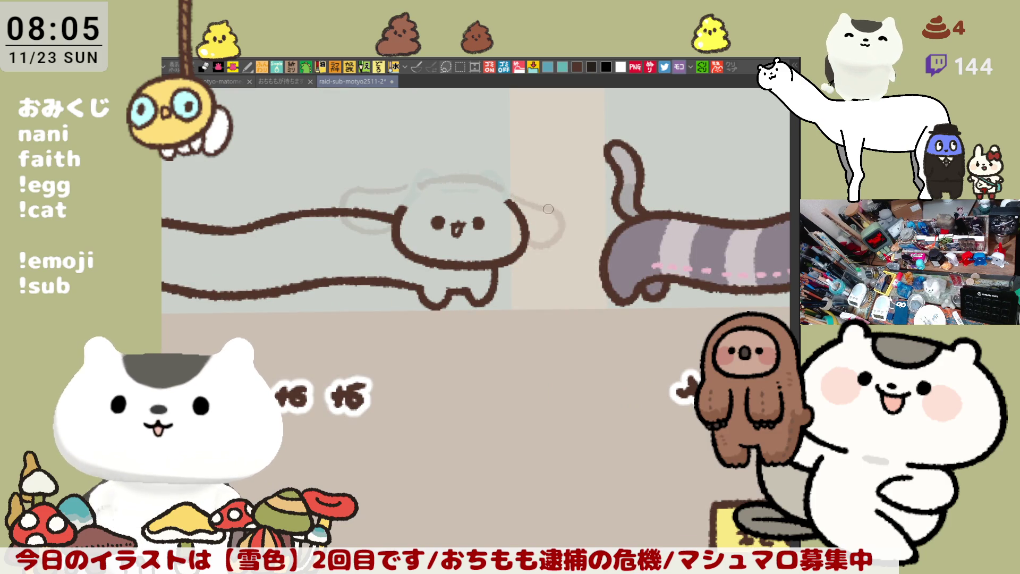
{"action": "key", "text": "h"}
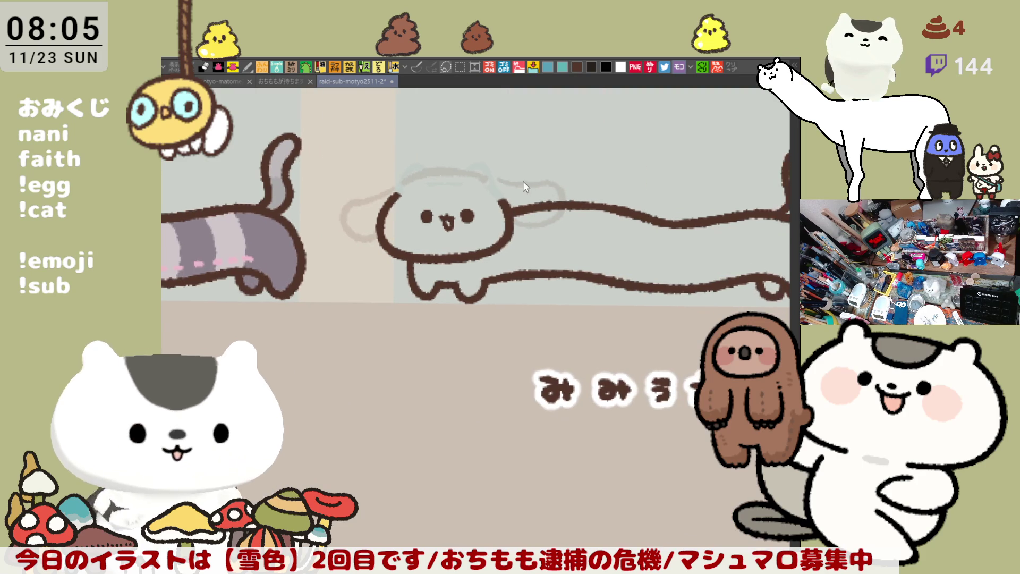
Sketch the right ear loop down from the neck and begin the brown left-ear outline.
{"action": "left_click_drag", "start_coordinate": [536, 216], "coordinate": [561, 219]}
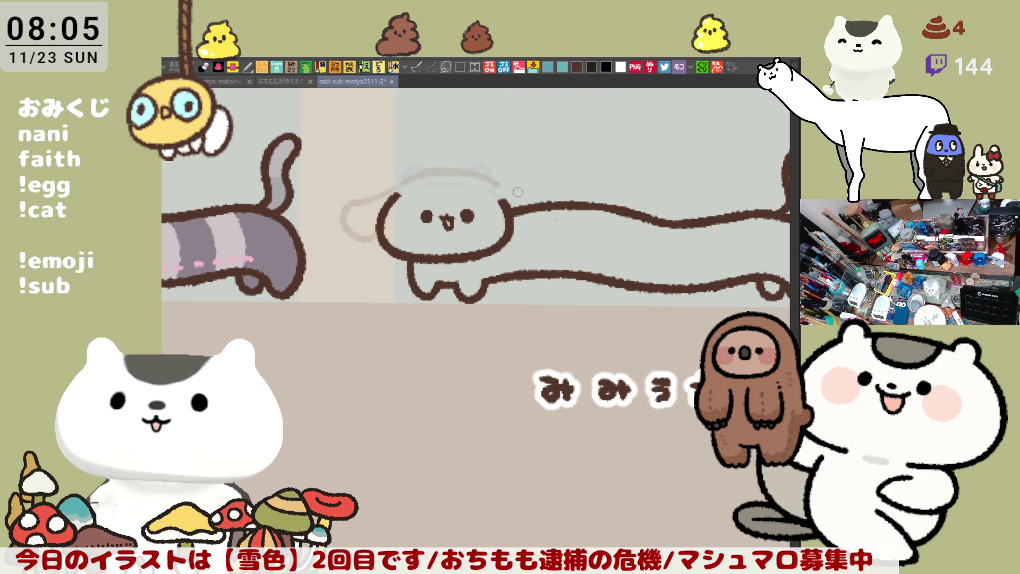
{"action": "mouse_move", "coordinate": [508, 186]}
{"action": "left_mouse_down"}
{"action": "mouse_move", "coordinate": [566, 210]}
{"action": "mouse_move", "coordinate": [549, 237]}
{"action": "left_mouse_up"}
{"action": "key", "text": "ctrl+z"}
{"action": "left_click_drag", "start_coordinate": [508, 190], "coordinate": [554, 212]}
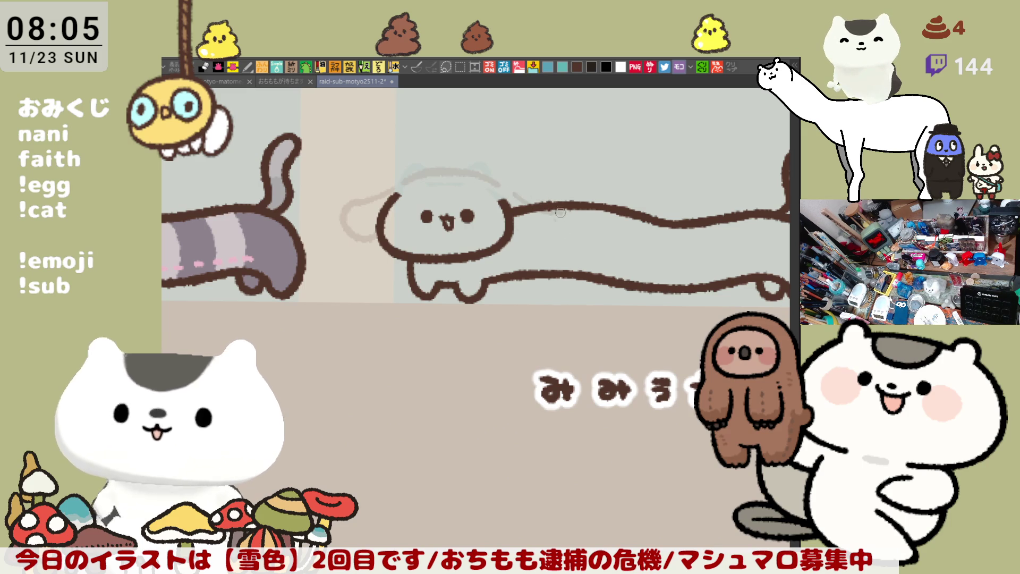
{"action": "mouse_move", "coordinate": [507, 190]}
{"action": "left_mouse_down"}
{"action": "mouse_move", "coordinate": [568, 226]}
{"action": "mouse_move", "coordinate": [513, 227]}
{"action": "left_mouse_up"}
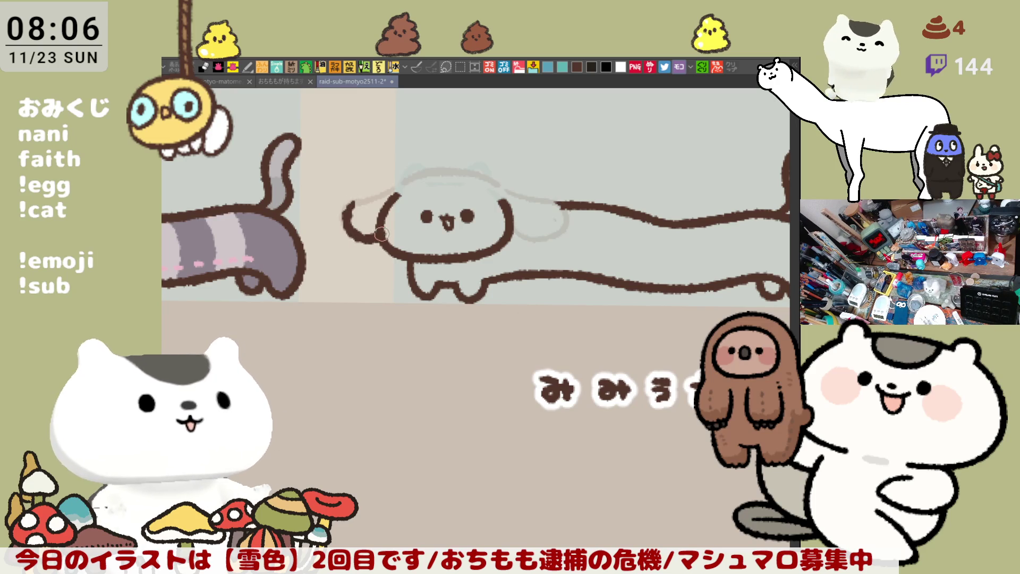
{"action": "mouse_move", "coordinate": [359, 201]}
{"action": "left_mouse_down"}
{"action": "mouse_move", "coordinate": [341, 216]}
{"action": "mouse_move", "coordinate": [377, 235]}
{"action": "left_mouse_up"}
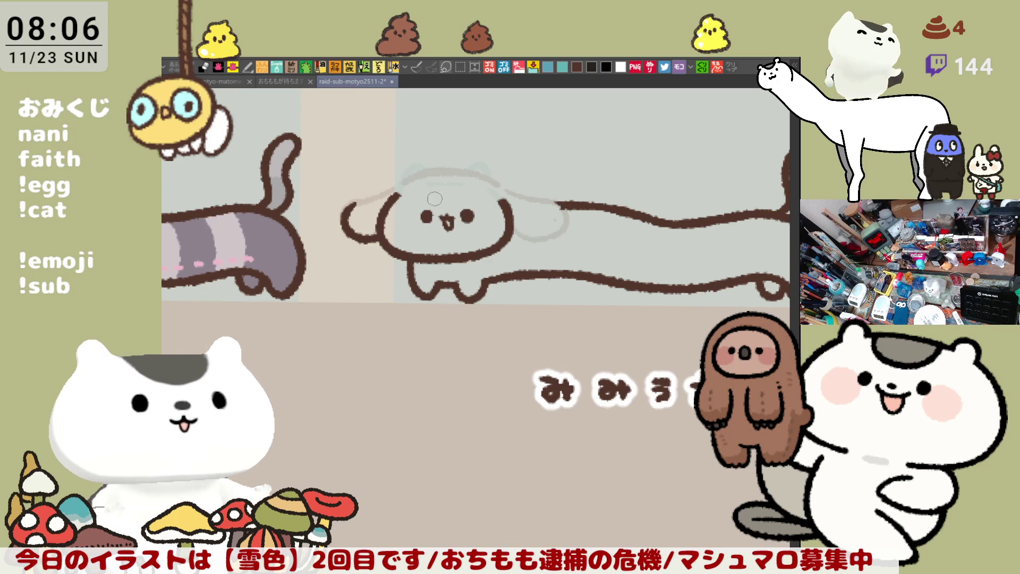
Ink the left ear curl and the face edge in brown using a mirrored, tilted view.
{"action": "key", "text": "h"}
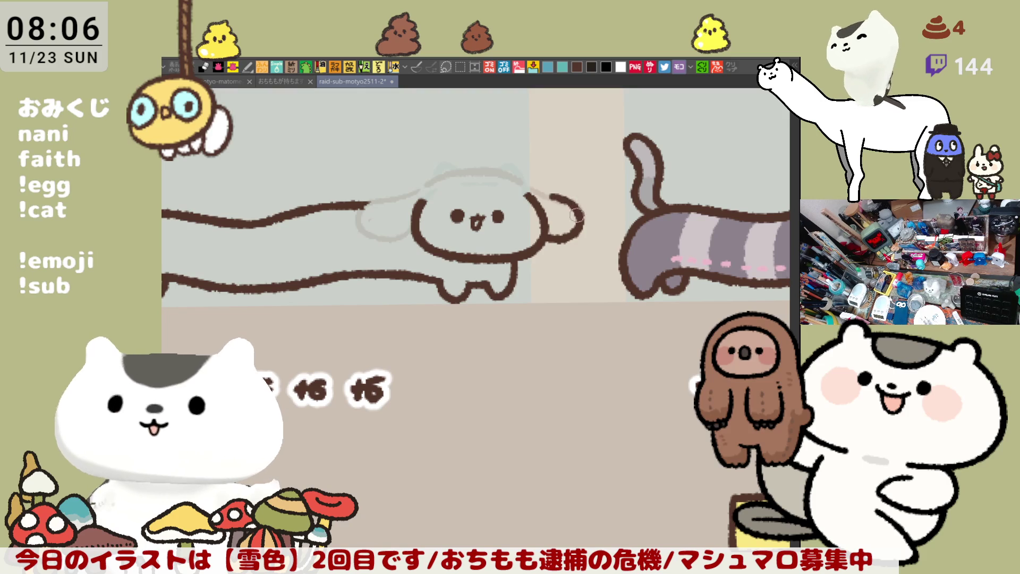
{"action": "left_click_drag", "start_coordinate": [553, 196], "coordinate": [574, 208]}
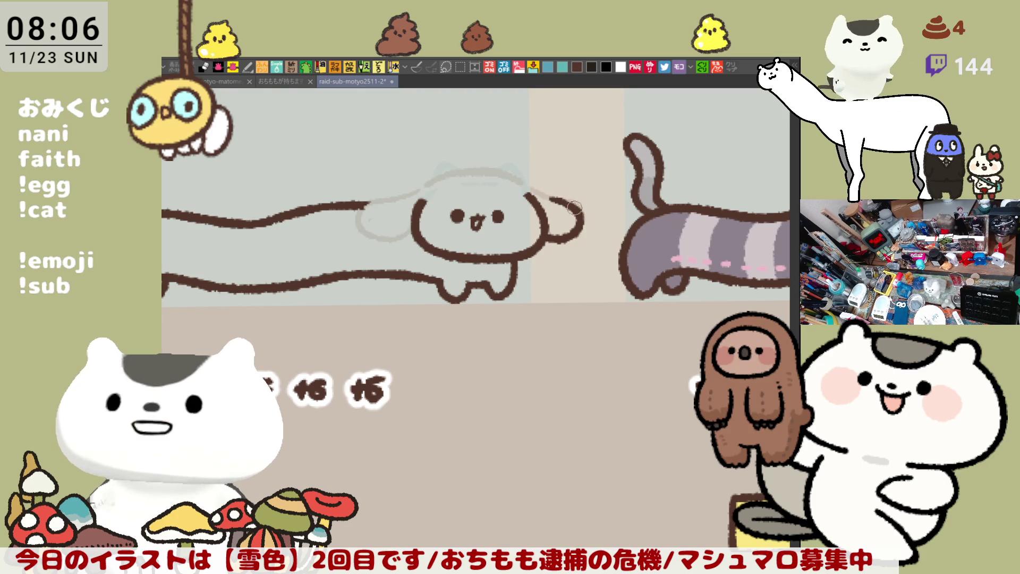
{"action": "mouse_move", "coordinate": [563, 188]}
{"action": "left_mouse_down"}
{"action": "mouse_move", "coordinate": [383, 193]}
{"action": "mouse_move", "coordinate": [493, 217]}
{"action": "left_mouse_up"}
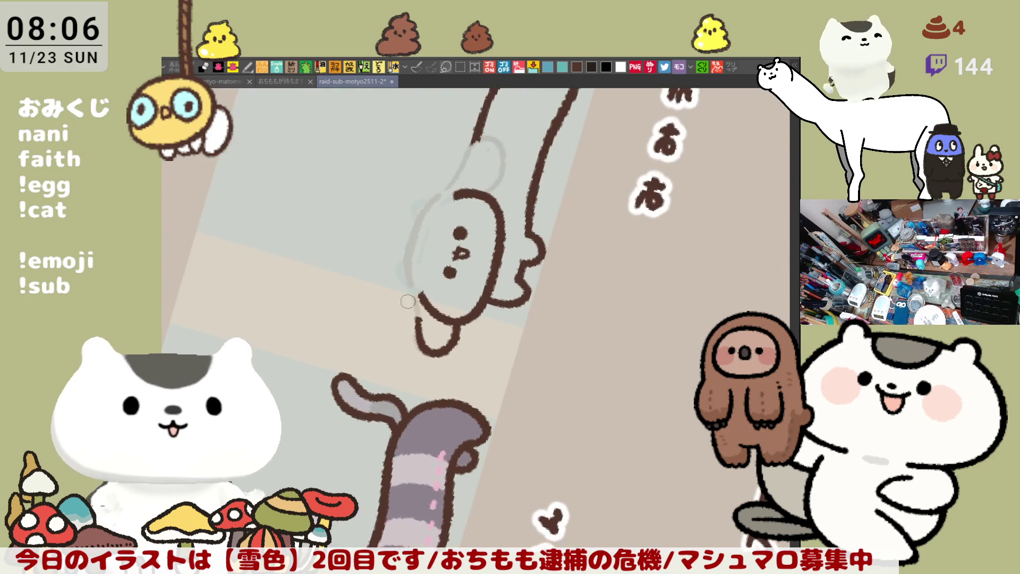
{"action": "left_click_drag", "start_coordinate": [413, 234], "coordinate": [407, 270]}
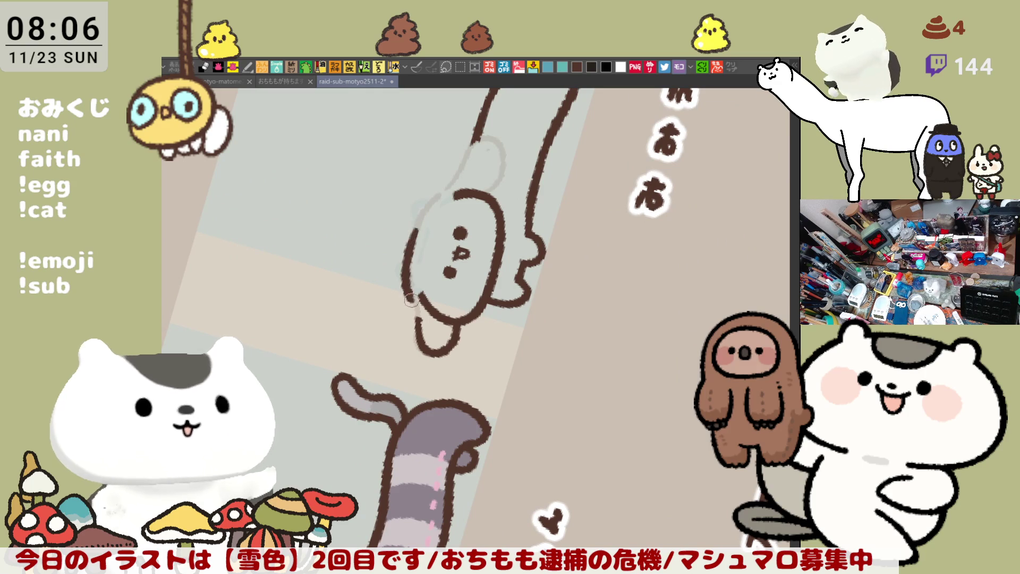
{"action": "left_click_drag", "start_coordinate": [412, 229], "coordinate": [419, 328]}
{"action": "mouse_move", "coordinate": [419, 292]}
{"action": "left_mouse_down"}
{"action": "mouse_move", "coordinate": [428, 383]}
{"action": "mouse_move", "coordinate": [448, 223]}
{"action": "left_mouse_up"}
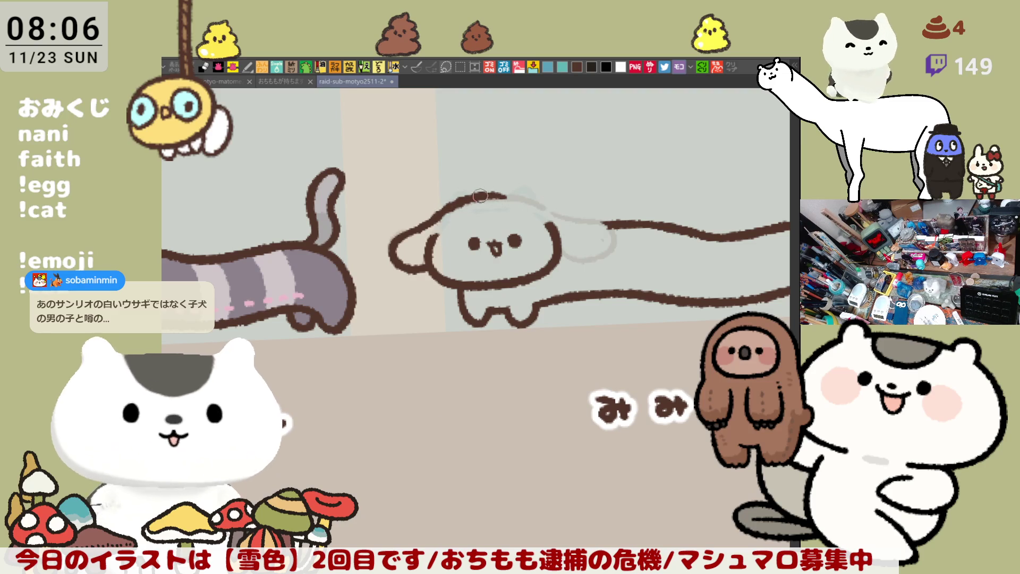
Extend the brown head outline and ink the right floppy ear, retrying strokes.
{"action": "left_click_drag", "start_coordinate": [494, 194], "coordinate": [556, 211]}
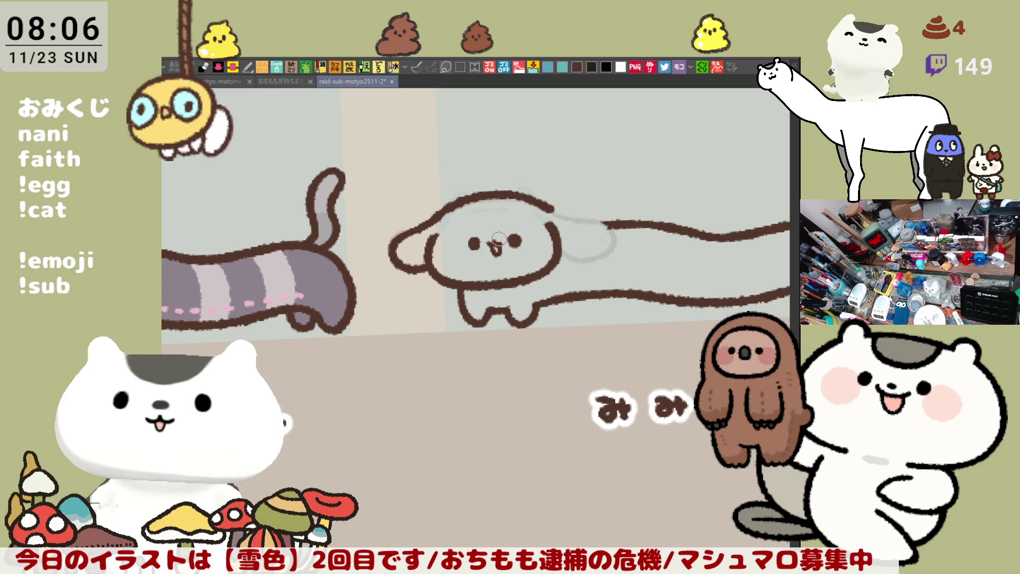
{"action": "mouse_move", "coordinate": [565, 213]}
{"action": "left_mouse_down"}
{"action": "mouse_move", "coordinate": [605, 223]}
{"action": "mouse_move", "coordinate": [589, 220]}
{"action": "mouse_move", "coordinate": [605, 223]}
{"action": "mouse_move", "coordinate": [579, 263]}
{"action": "mouse_move", "coordinate": [558, 251]}
{"action": "left_mouse_up"}
{"action": "key", "text": "ctrl+z"}
{"action": "mouse_move", "coordinate": [604, 223]}
{"action": "left_mouse_down"}
{"action": "mouse_move", "coordinate": [592, 259]}
{"action": "mouse_move", "coordinate": [563, 252]}
{"action": "mouse_move", "coordinate": [614, 236]}
{"action": "mouse_move", "coordinate": [582, 265]}
{"action": "mouse_move", "coordinate": [553, 254]}
{"action": "left_mouse_up"}
{"action": "key", "text": "ctrl+z"}
Ink the other floppy ear and thicken the top outline of the body.
{"action": "key", "text": "ctrl+z"}
{"action": "key", "text": "h"}
{"action": "left_click_drag", "start_coordinate": [425, 279], "coordinate": [528, 283]}
{"action": "key", "text": "ctrl+z"}
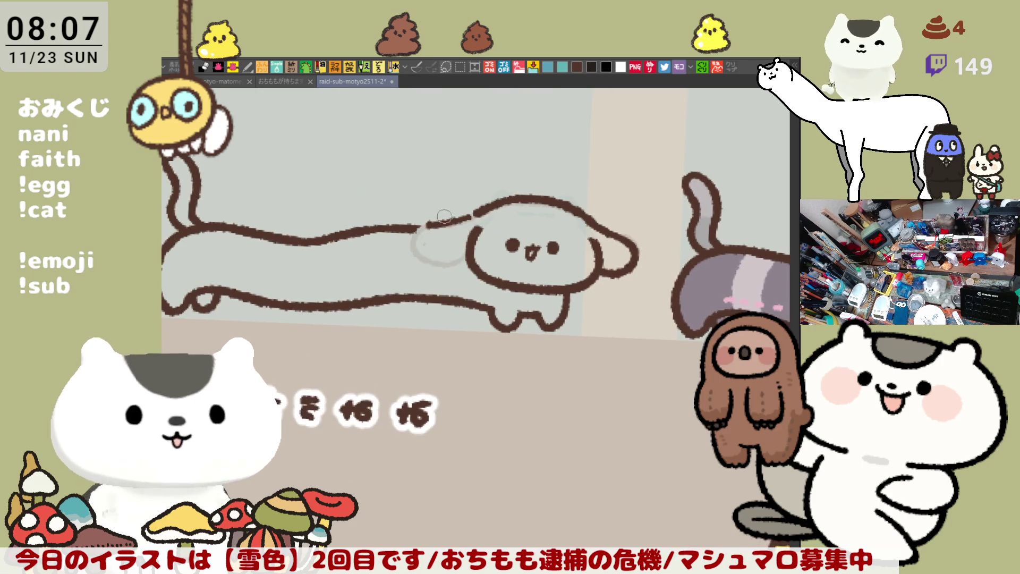
{"action": "key", "text": "ctrl+z"}
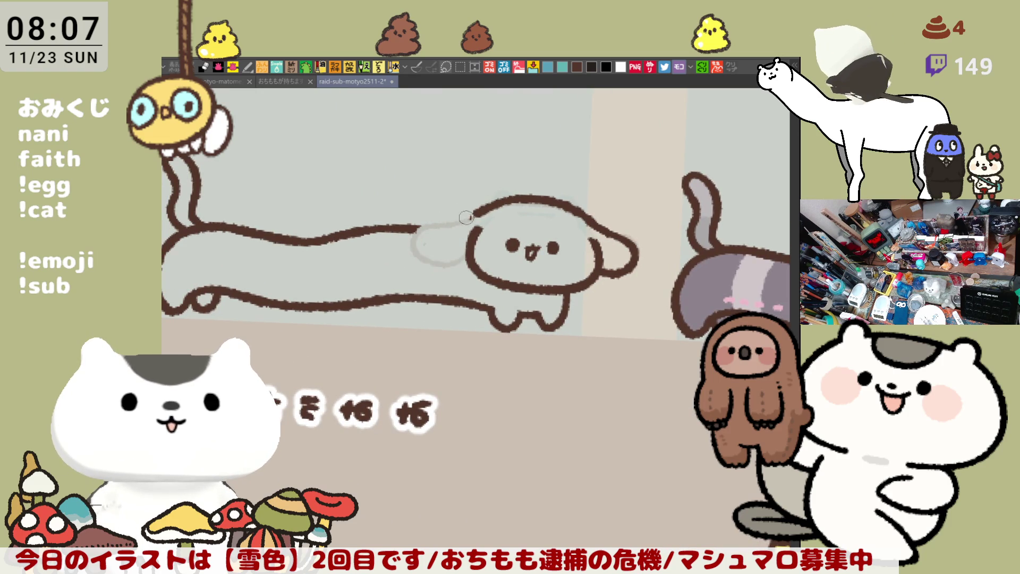
{"action": "left_click_drag", "start_coordinate": [426, 222], "coordinate": [466, 257]}
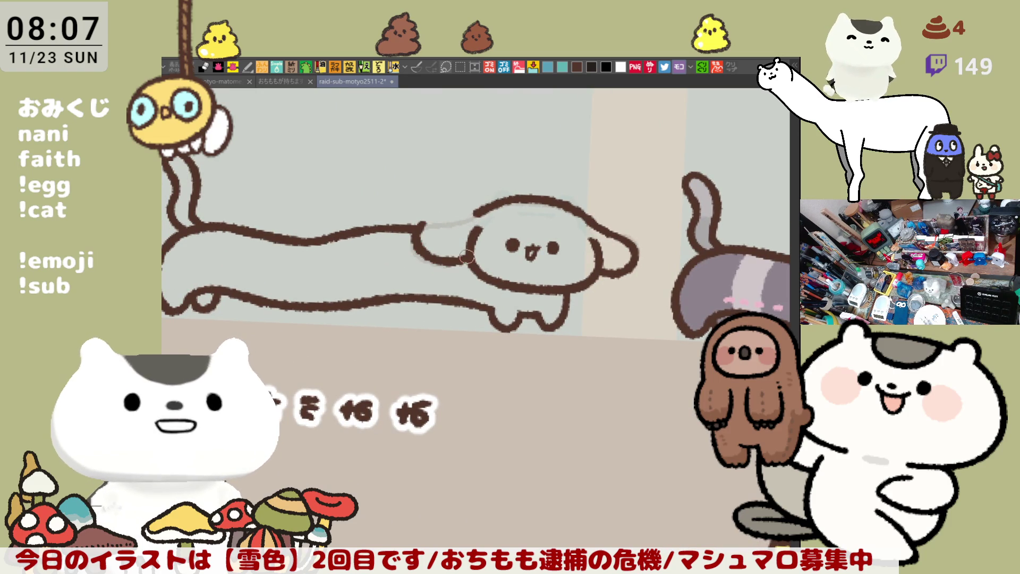
{"action": "key", "text": "ctrl+z"}
{"action": "mouse_move", "coordinate": [433, 220]}
{"action": "left_mouse_down"}
{"action": "mouse_move", "coordinate": [417, 242]}
{"action": "mouse_move", "coordinate": [461, 257]}
{"action": "mouse_move", "coordinate": [459, 215]}
{"action": "mouse_move", "coordinate": [477, 214]}
{"action": "left_mouse_up"}
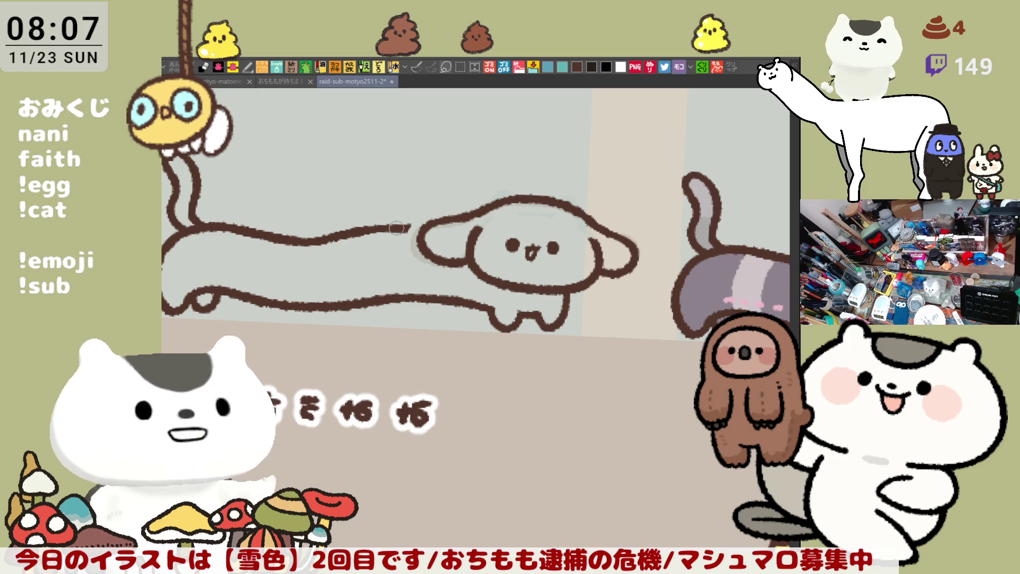
{"action": "left_click_drag", "start_coordinate": [377, 233], "coordinate": [424, 226]}
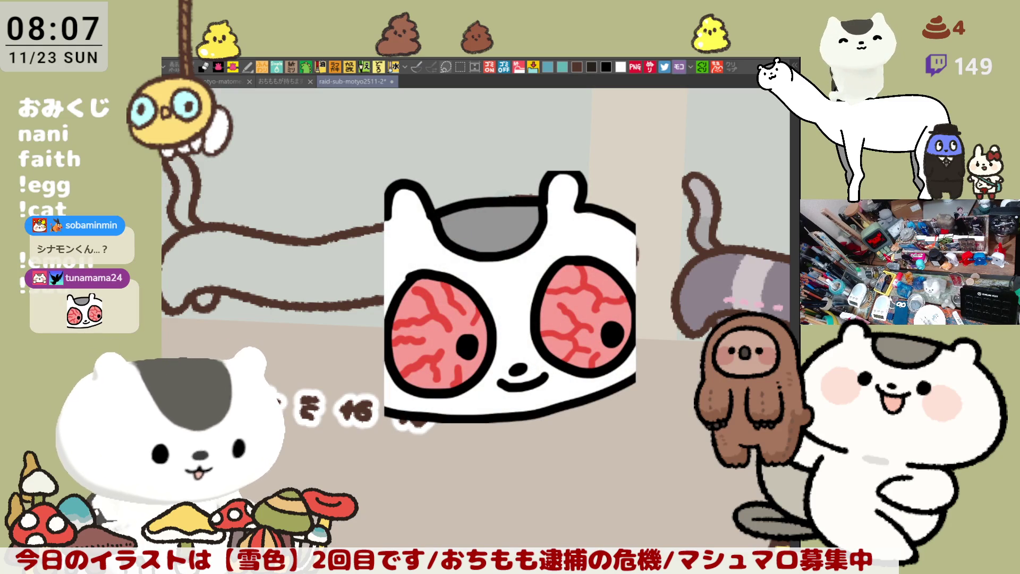
Save the board, rotate the canvas view, and touch up the dog's head outline.
{"action": "key", "text": "ctrl+s"}
{"action": "key", "text": "h"}
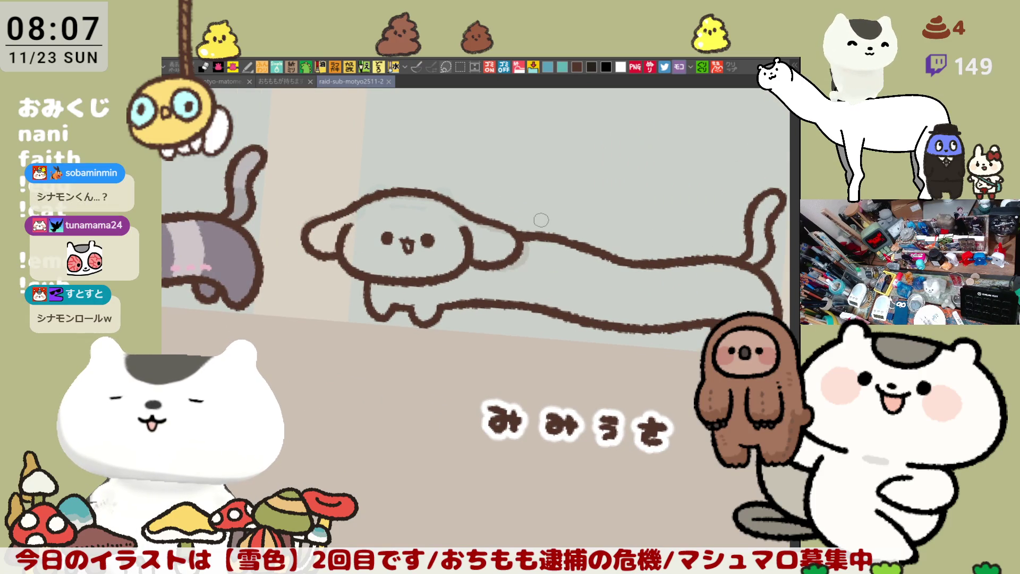
{"action": "left_click_drag", "start_coordinate": [540, 175], "coordinate": [452, 176]}
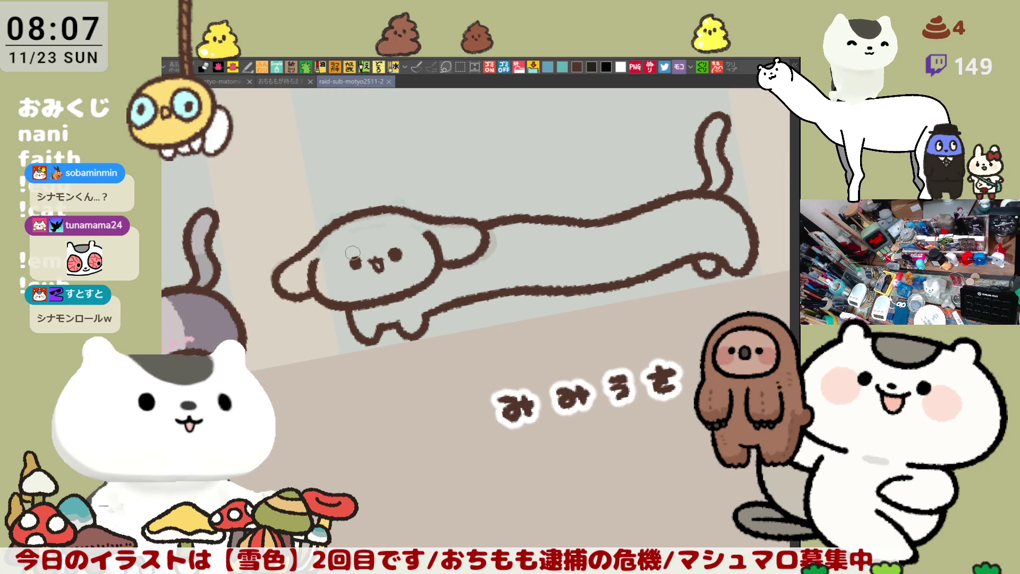
{"action": "key", "text": "minus"}
{"action": "key", "text": "minus"}
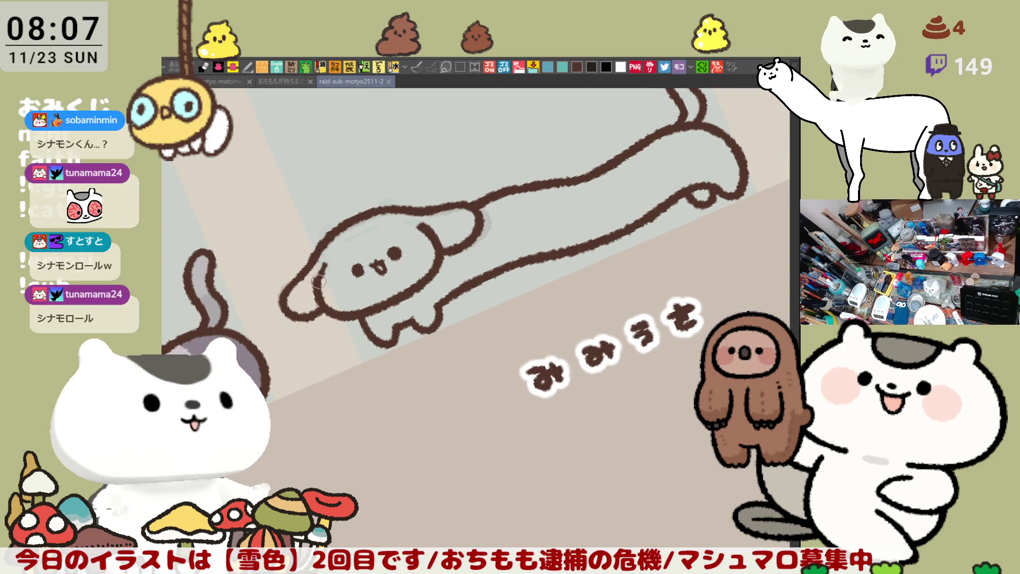
{"action": "left_click_drag", "start_coordinate": [325, 266], "coordinate": [317, 272]}
{"action": "key", "text": "ctrl+at"}
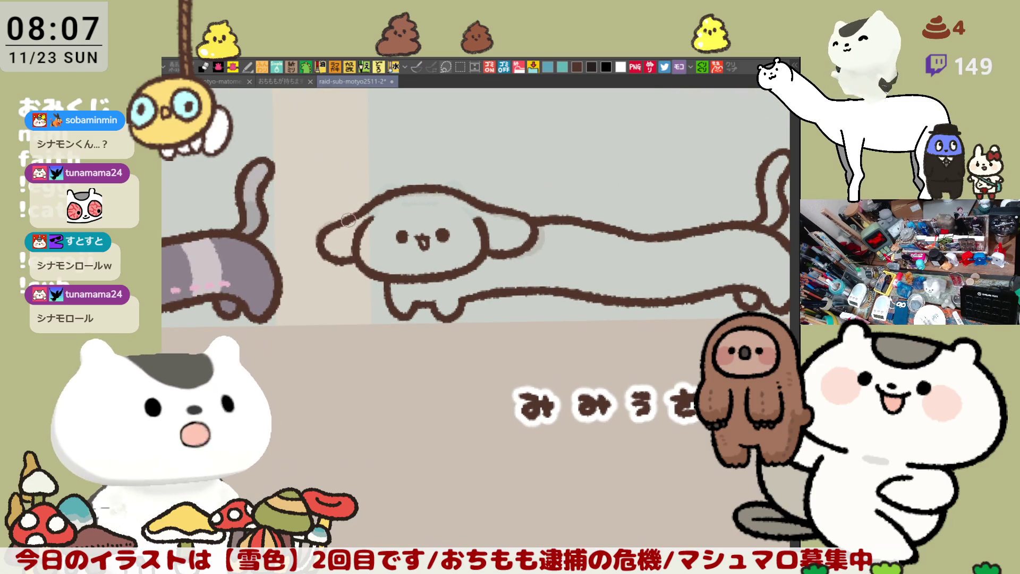
{"action": "key", "text": "asciicircum"}
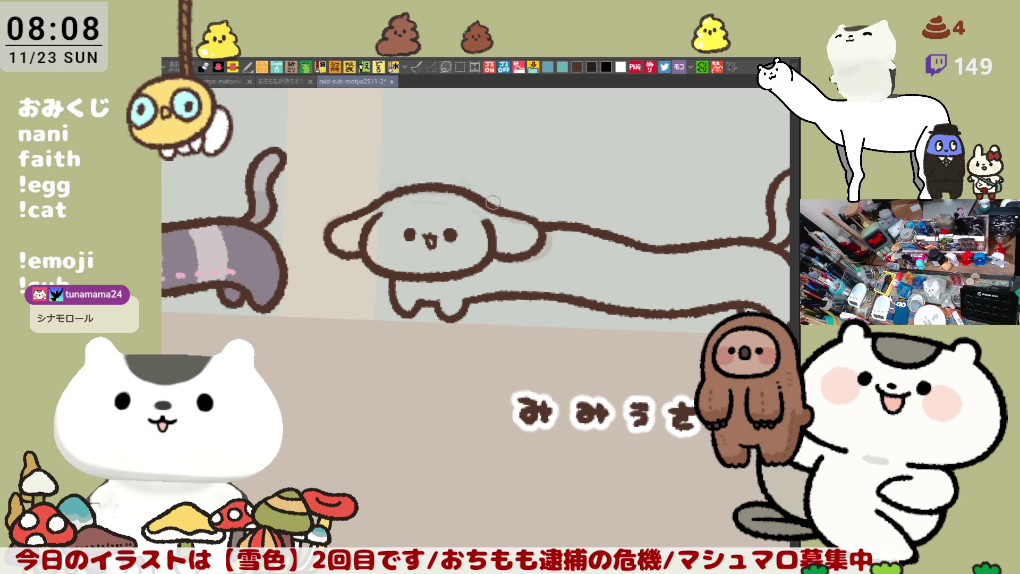
Erase the stray brown marks where the tail meets the body.
{"action": "left_click_drag", "start_coordinate": [450, 198], "coordinate": [415, 189]}
{"action": "left_click_drag", "start_coordinate": [497, 295], "coordinate": [452, 250]}
{"action": "left_click_drag", "start_coordinate": [612, 233], "coordinate": [471, 244]}
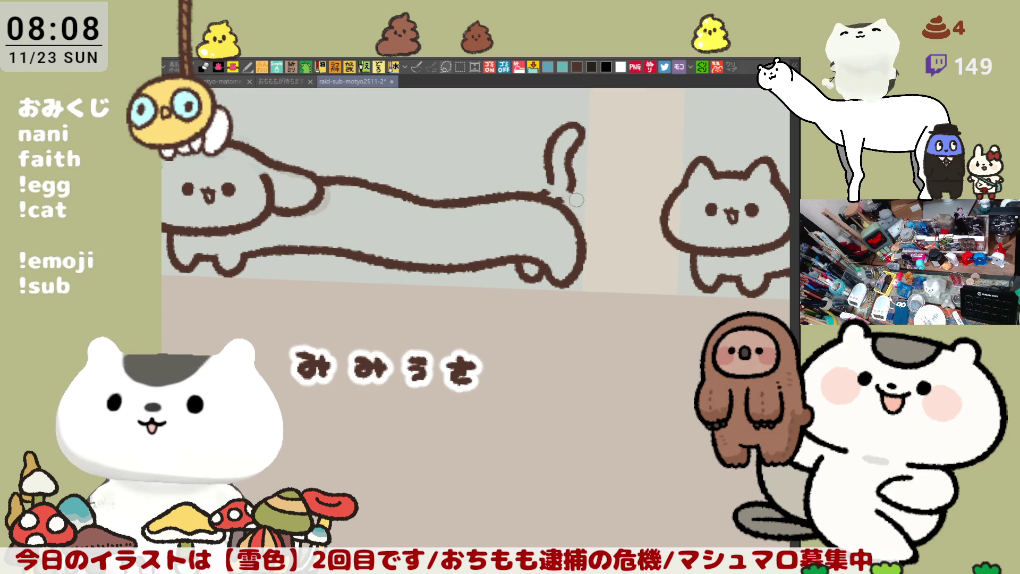
{"action": "mouse_move", "coordinate": [556, 194]}
{"action": "left_mouse_down"}
{"action": "mouse_move", "coordinate": [573, 208]}
{"action": "mouse_move", "coordinate": [542, 170]}
{"action": "mouse_move", "coordinate": [561, 138]}
{"action": "mouse_move", "coordinate": [575, 151]}
{"action": "left_mouse_up"}
{"action": "mouse_move", "coordinate": [572, 186]}
{"action": "left_mouse_down"}
{"action": "mouse_move", "coordinate": [568, 211]}
{"action": "mouse_move", "coordinate": [628, 221]}
{"action": "left_mouse_up"}
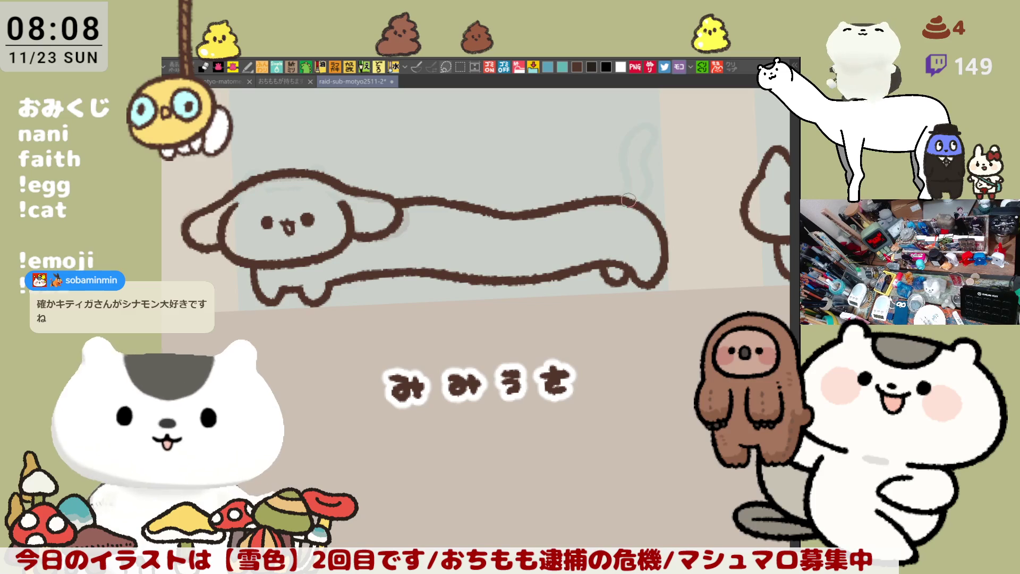
Draw a curled tail loop at the right end of the long dog's back.
{"action": "left_click_drag", "start_coordinate": [638, 202], "coordinate": [658, 217]}
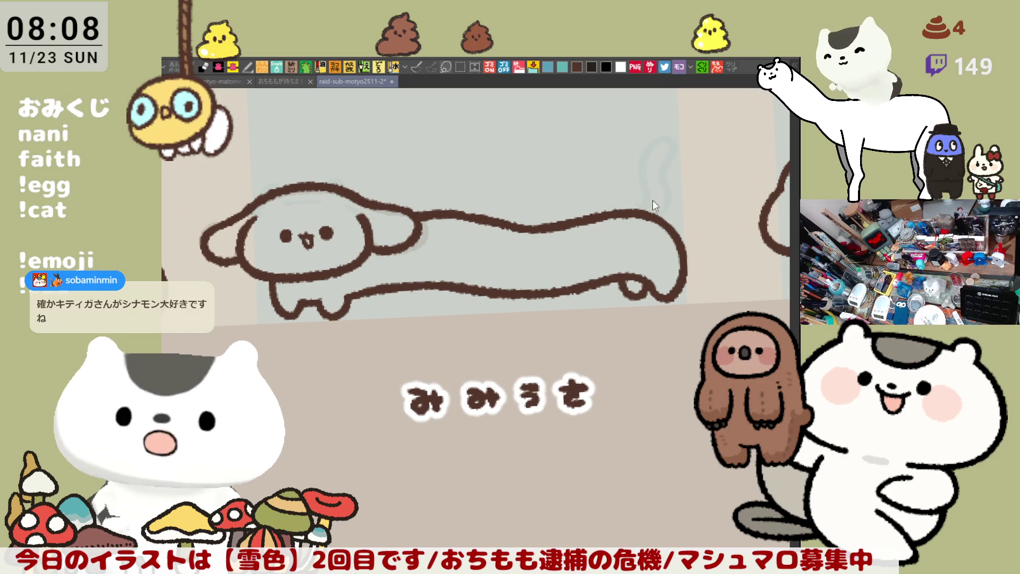
{"action": "left_click_drag", "start_coordinate": [639, 212], "coordinate": [671, 216]}
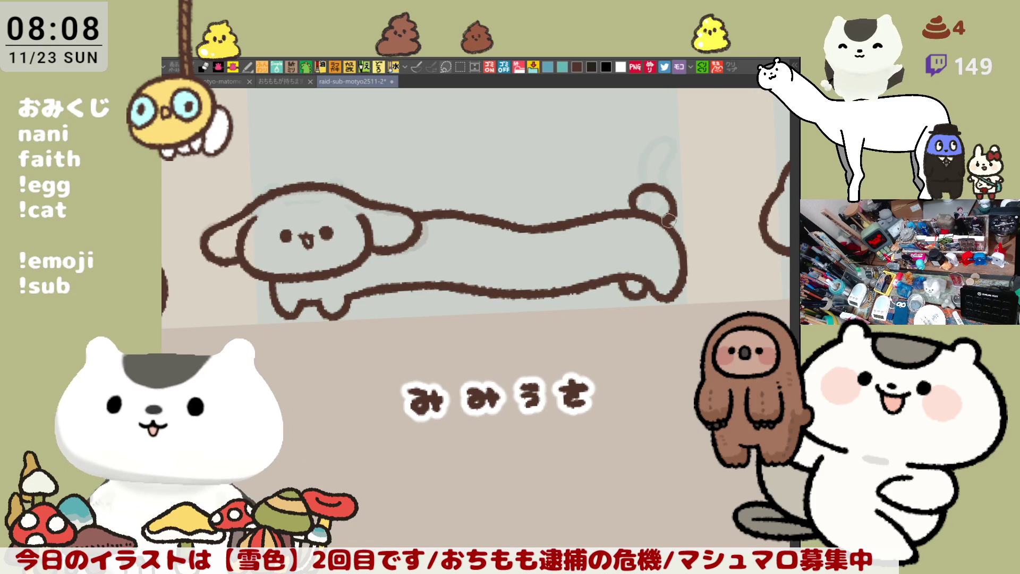
{"action": "mouse_move", "coordinate": [680, 215]}
{"action": "left_mouse_down"}
{"action": "mouse_move", "coordinate": [465, 276]}
{"action": "mouse_move", "coordinate": [426, 212]}
{"action": "mouse_move", "coordinate": [404, 265]}
{"action": "mouse_move", "coordinate": [506, 261]}
{"action": "left_mouse_up"}
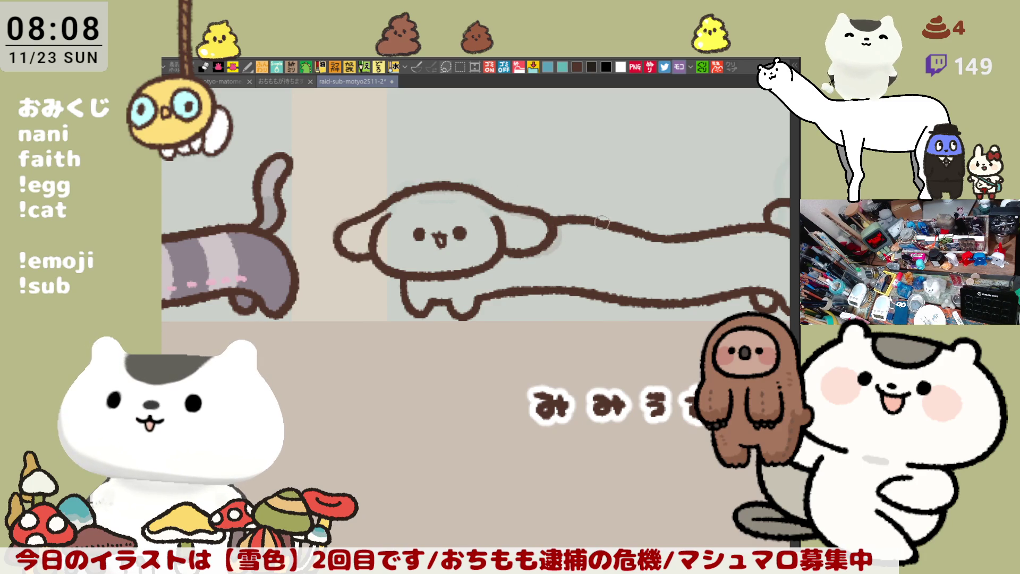
Draw a bow loop on the top-left of the dog's head, undoing stray face strokes.
{"action": "scroll", "coordinate": [607, 222], "scroll_direction": "down", "scroll_amount": 4}
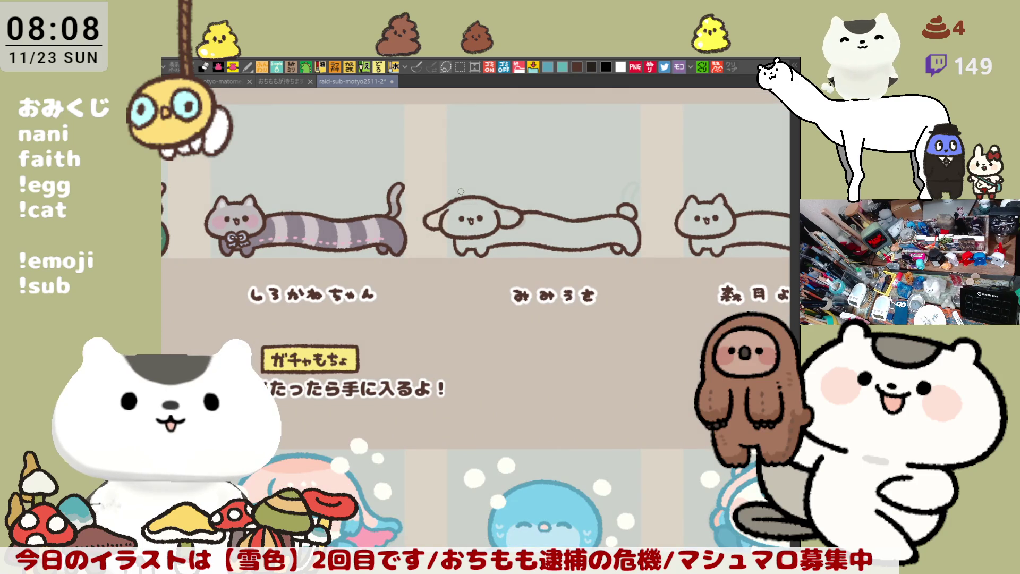
{"action": "scroll", "coordinate": [462, 190], "scroll_direction": "up", "scroll_amount": 4}
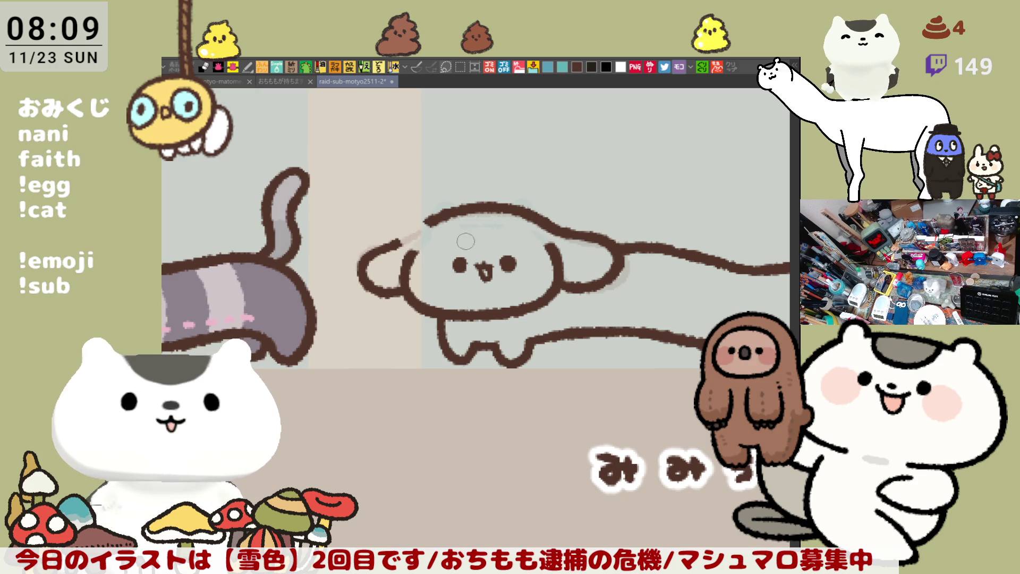
{"action": "left_click_drag", "start_coordinate": [420, 263], "coordinate": [452, 266]}
{"action": "left_click_drag", "start_coordinate": [555, 273], "coordinate": [497, 281]}
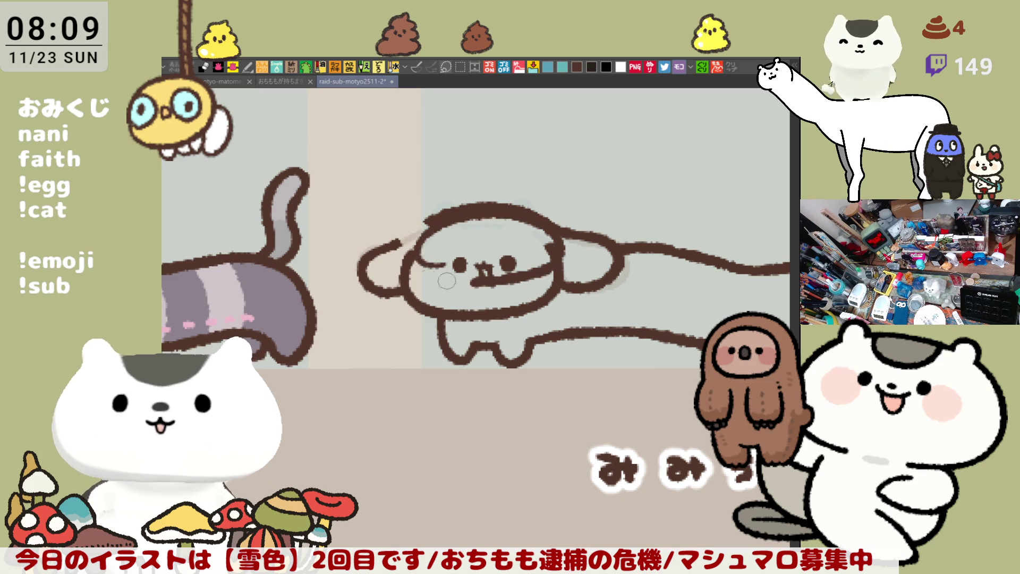
{"action": "key", "text": "ctrl+z"}
{"action": "key", "text": "ctrl+z"}
{"action": "mouse_move", "coordinate": [412, 239]}
{"action": "left_mouse_down"}
{"action": "mouse_move", "coordinate": [406, 220]}
{"action": "mouse_move", "coordinate": [428, 217]}
{"action": "left_mouse_up"}
{"action": "key", "text": "ctrl+z"}
{"action": "key", "text": "ctrl+z"}
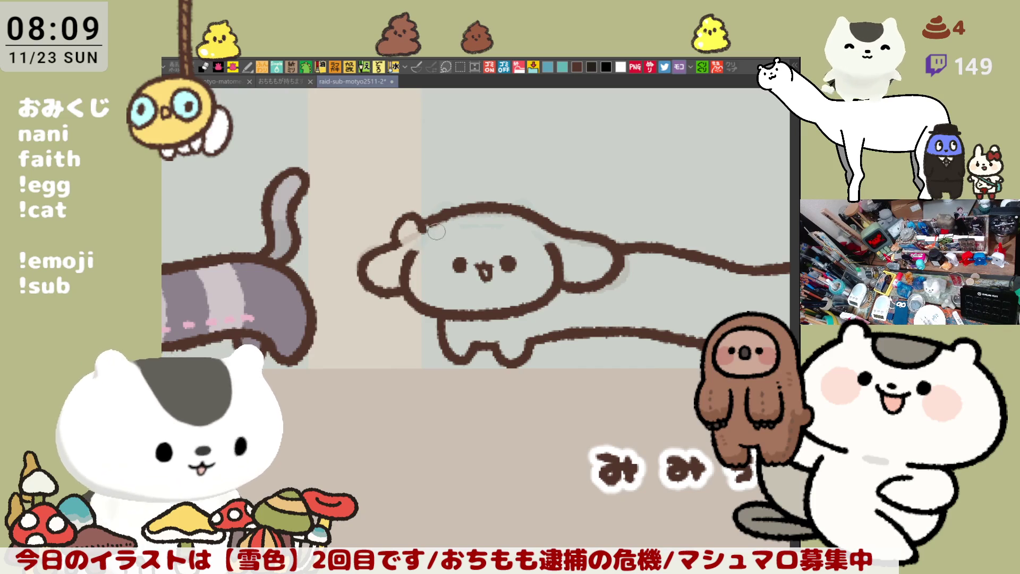
{"action": "mouse_move", "coordinate": [432, 226]}
{"action": "left_mouse_down"}
{"action": "mouse_move", "coordinate": [446, 236]}
{"action": "mouse_move", "coordinate": [422, 260]}
{"action": "mouse_move", "coordinate": [404, 242]}
{"action": "mouse_move", "coordinate": [411, 248]}
{"action": "left_mouse_up"}
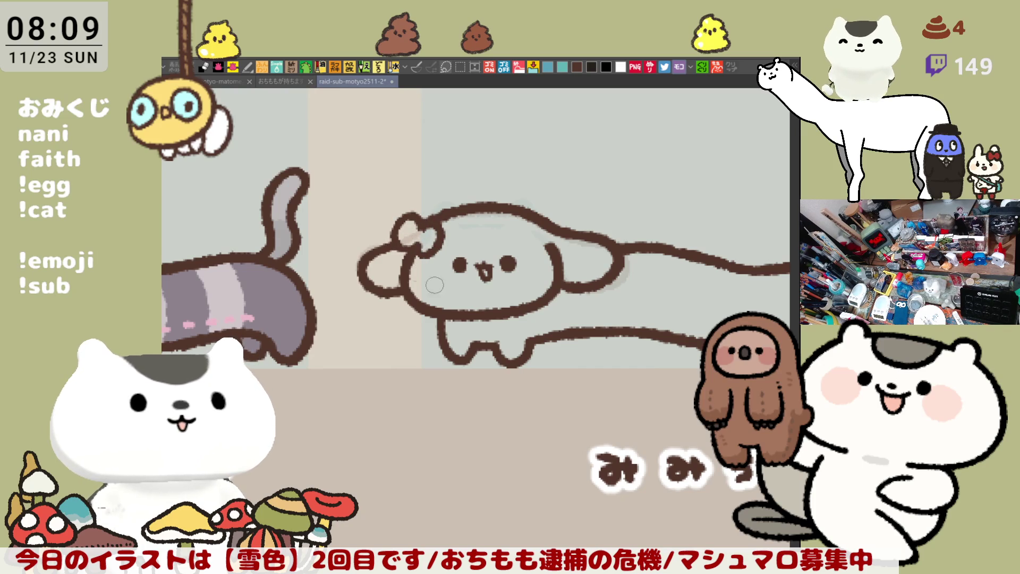
Erase the outline gap near the right ear and draw a matching bow there.
{"action": "mouse_move", "coordinate": [556, 232]}
{"action": "left_mouse_down"}
{"action": "mouse_move", "coordinate": [566, 233]}
{"action": "mouse_move", "coordinate": [555, 242]}
{"action": "mouse_move", "coordinate": [538, 225]}
{"action": "mouse_move", "coordinate": [571, 225]}
{"action": "mouse_move", "coordinate": [550, 217]}
{"action": "mouse_move", "coordinate": [531, 230]}
{"action": "mouse_move", "coordinate": [551, 223]}
{"action": "left_mouse_up"}
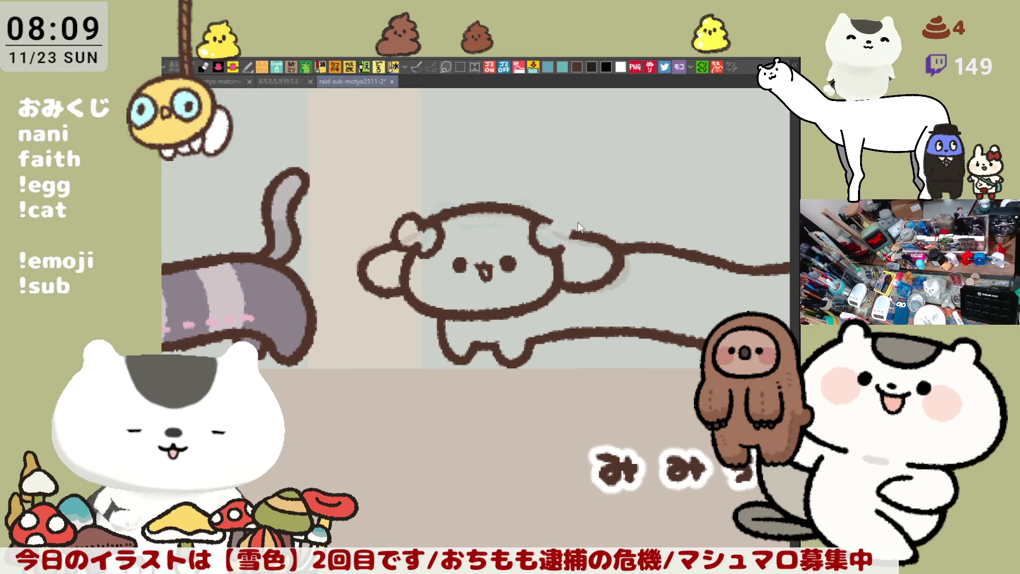
{"action": "mouse_move", "coordinate": [557, 225]}
{"action": "left_mouse_down"}
{"action": "mouse_move", "coordinate": [582, 234]}
{"action": "mouse_move", "coordinate": [564, 247]}
{"action": "mouse_move", "coordinate": [555, 239]}
{"action": "left_mouse_up"}
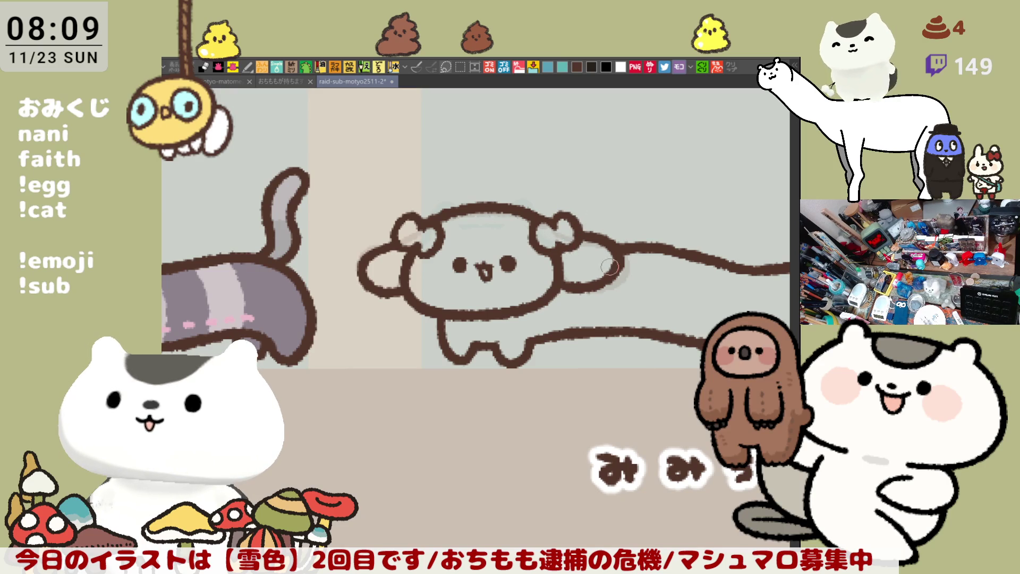
{"action": "left_click_drag", "start_coordinate": [612, 257], "coordinate": [589, 221]}
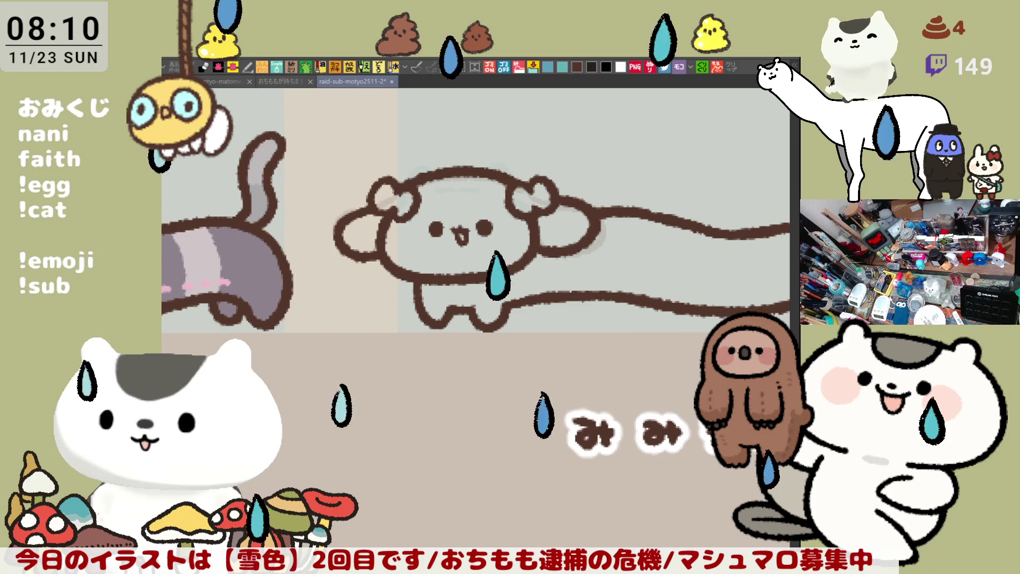
{"action": "scroll", "coordinate": [646, 487], "scroll_direction": "down", "scroll_amount": 3}
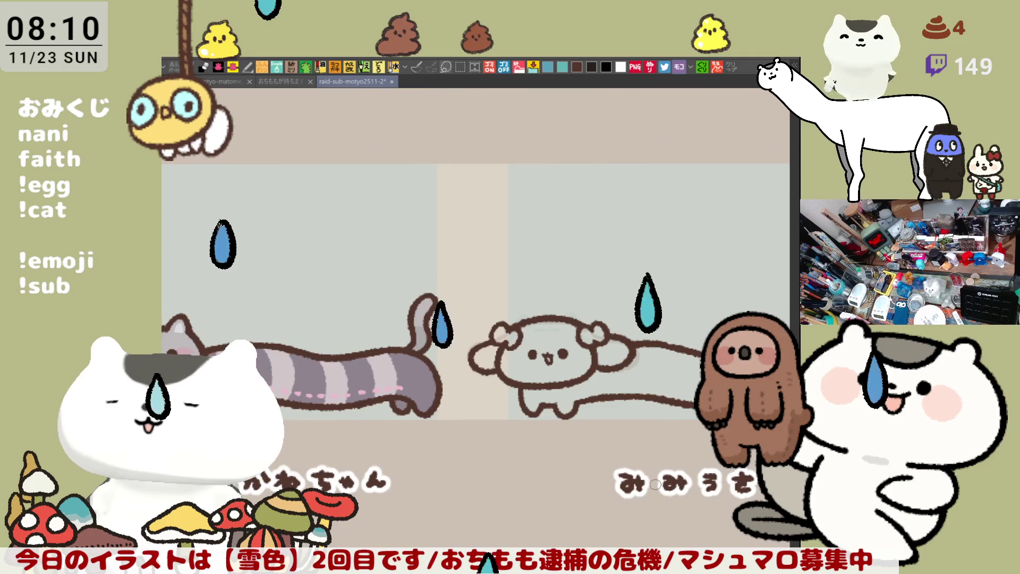
Bring the back end of the dog's body into view and try an outline stroke there.
{"action": "scroll", "coordinate": [646, 487], "scroll_direction": "up", "scroll_amount": 2}
{"action": "scroll", "coordinate": [646, 487], "scroll_direction": "up", "scroll_amount": 2}
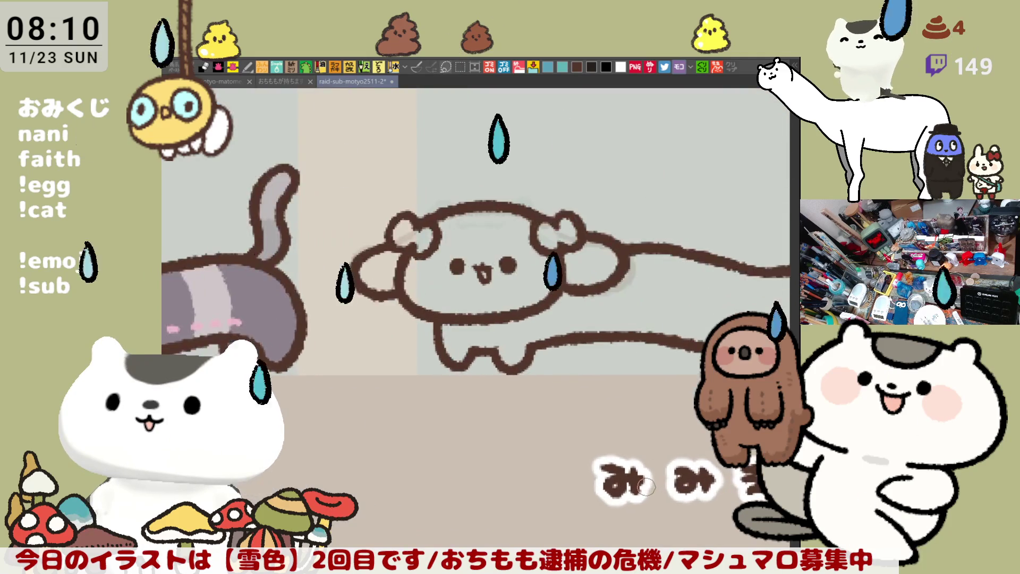
{"action": "scroll", "coordinate": [565, 330], "scroll_direction": "right", "scroll_amount": 5}
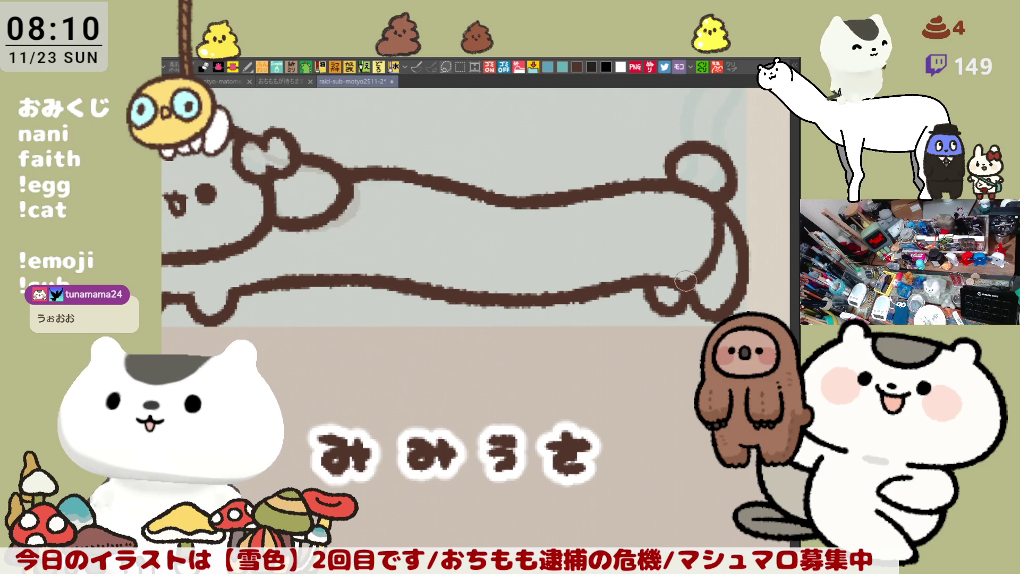
{"action": "left_click_drag", "start_coordinate": [478, 227], "coordinate": [531, 255]}
{"action": "left_click_drag", "start_coordinate": [625, 231], "coordinate": [505, 237]}
{"action": "mouse_move", "coordinate": [683, 223]}
{"action": "left_mouse_down"}
{"action": "mouse_move", "coordinate": [635, 289]}
{"action": "mouse_move", "coordinate": [664, 273]}
{"action": "mouse_move", "coordinate": [638, 286]}
{"action": "left_mouse_up"}
{"action": "key", "text": "ctrl+z"}
With the canvas flipped horizontally, redraw the rounded lower outline at the body's end.
{"action": "key", "text": "h"}
{"action": "key", "text": "ctrl+z"}
{"action": "left_click_drag", "start_coordinate": [260, 194], "coordinate": [291, 290]}
{"action": "key", "text": "ctrl+z"}
{"action": "mouse_move", "coordinate": [250, 208]}
{"action": "left_mouse_down"}
{"action": "mouse_move", "coordinate": [266, 287]}
{"action": "mouse_move", "coordinate": [293, 289]}
{"action": "left_mouse_up"}
{"action": "key", "text": "ctrl+z"}
{"action": "mouse_move", "coordinate": [234, 215]}
{"action": "left_mouse_down"}
{"action": "mouse_move", "coordinate": [266, 289]}
{"action": "mouse_move", "coordinate": [303, 289]}
{"action": "left_mouse_up"}
{"action": "key", "text": "ctrl+z"}
{"action": "left_click_drag", "start_coordinate": [229, 217], "coordinate": [296, 288]}
{"action": "key", "text": "ctrl+z"}
{"action": "mouse_move", "coordinate": [232, 215]}
{"action": "left_mouse_down"}
{"action": "mouse_move", "coordinate": [242, 279]}
{"action": "mouse_move", "coordinate": [306, 290]}
{"action": "left_mouse_up"}
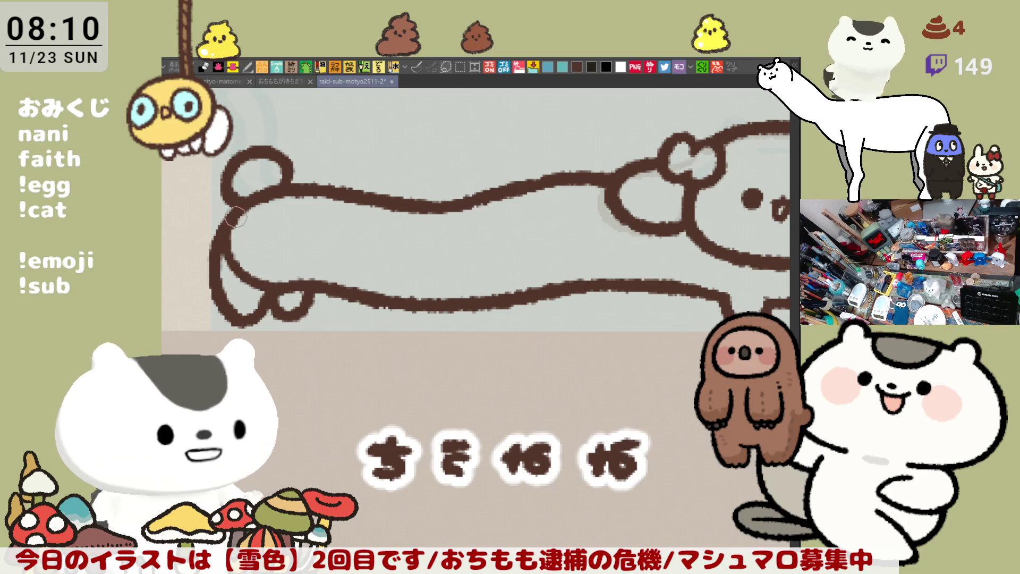
{"action": "key", "text": "space"}
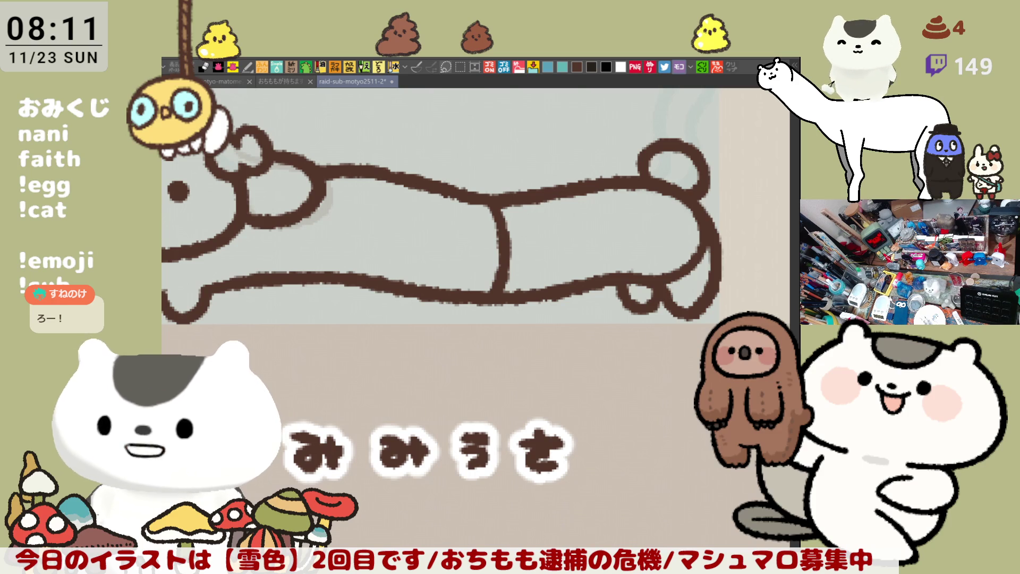
{"action": "left_click_drag", "start_coordinate": [426, 213], "coordinate": [481, 183]}
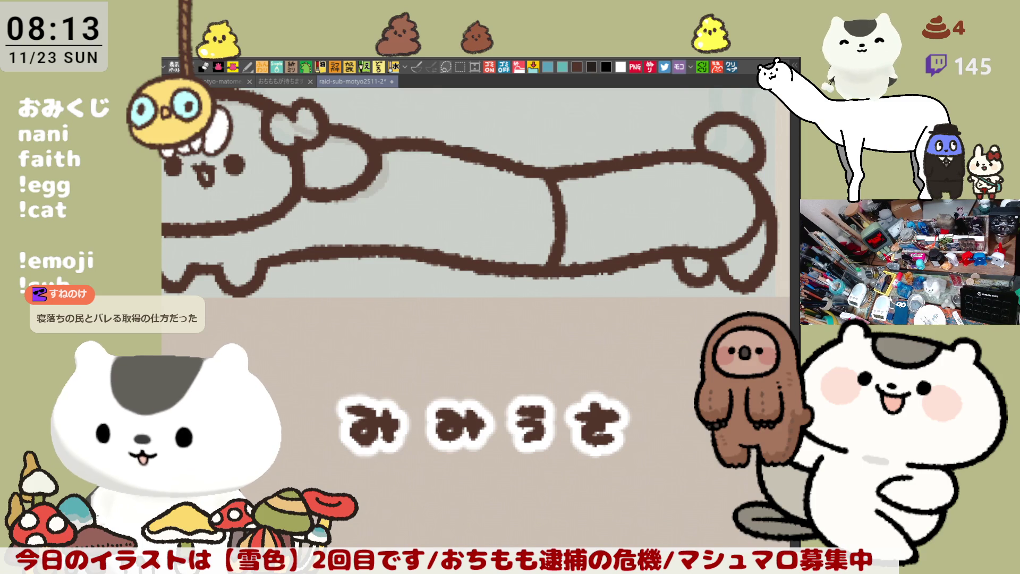
Inspect the Twitch badge image in the イラスト document up close, then return to the board.
{"action": "left_click", "coordinate": [734, 67]}
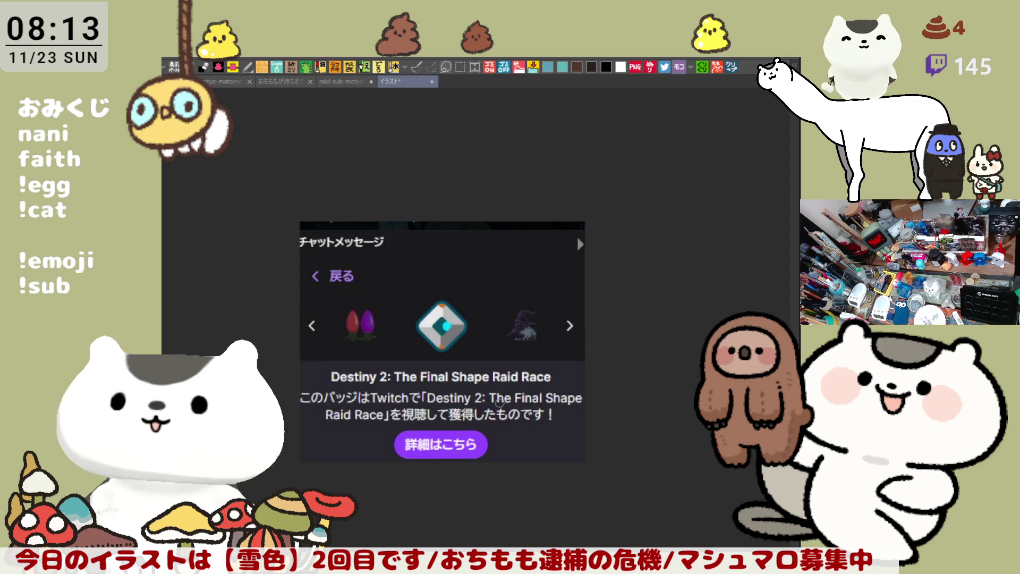
{"action": "scroll", "coordinate": [413, 379], "scroll_direction": "up", "scroll_amount": 5}
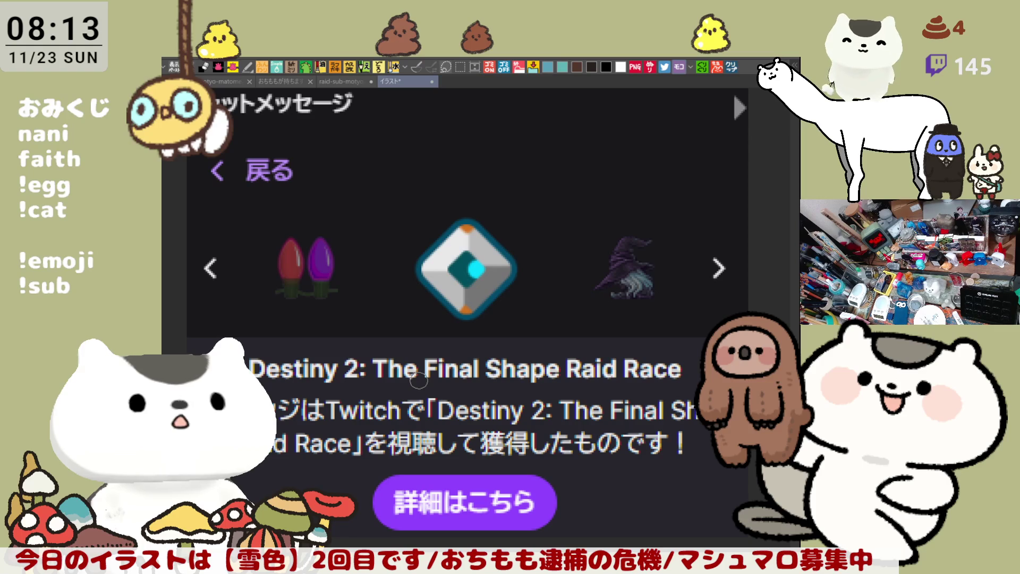
{"action": "scroll", "coordinate": [420, 380], "scroll_direction": "down", "scroll_amount": 1}
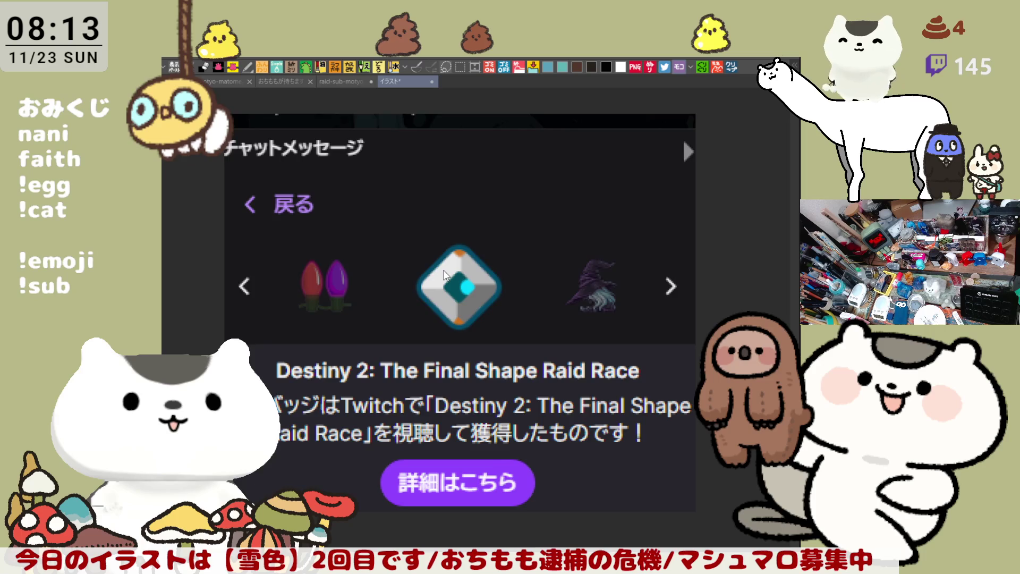
{"action": "key", "text": "ctrl+Tab"}
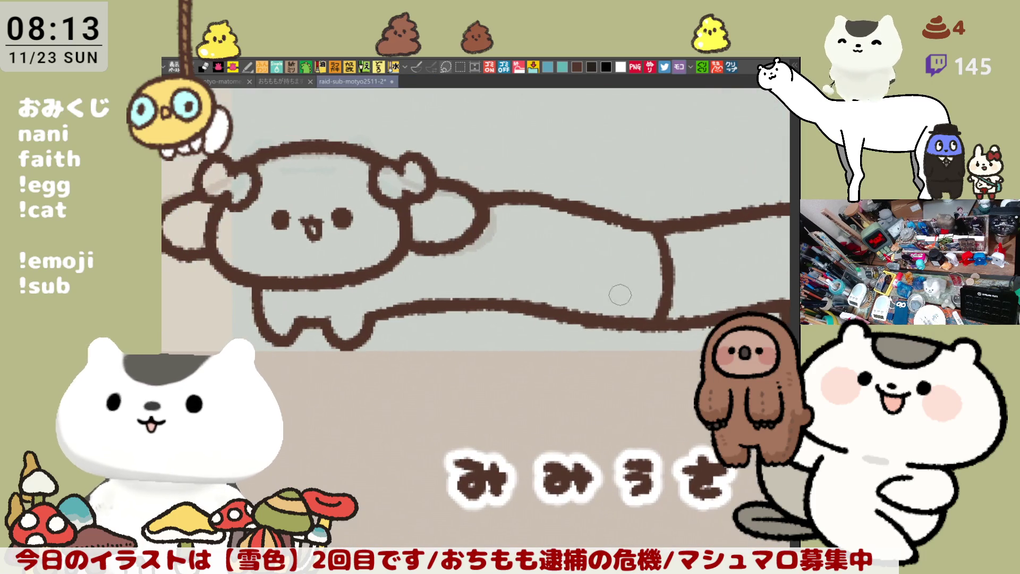
Check the dog's line art in mirror view and retrace its arm loop outline.
{"action": "left_click_drag", "start_coordinate": [623, 288], "coordinate": [573, 268]}
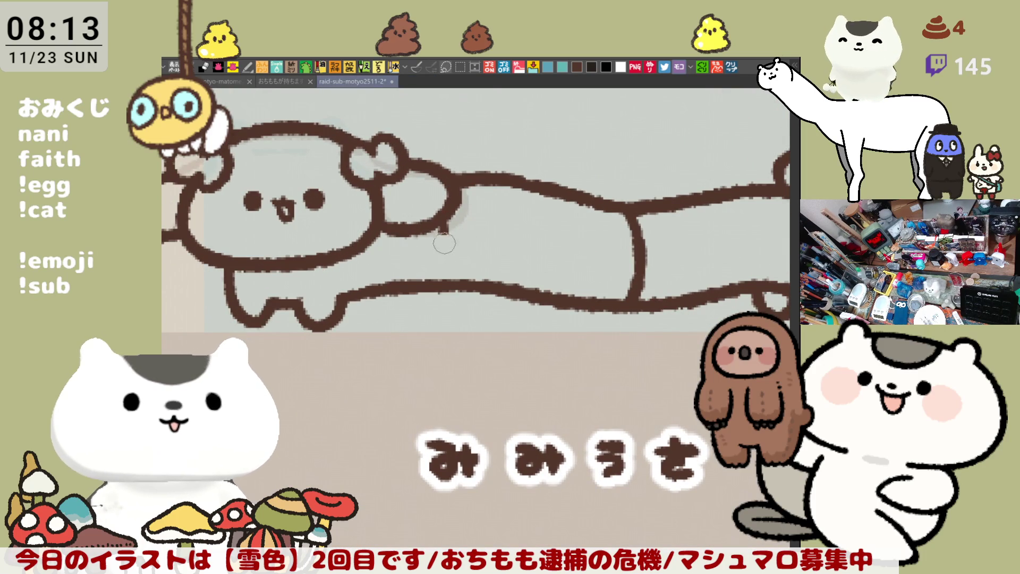
{"action": "key", "text": "h"}
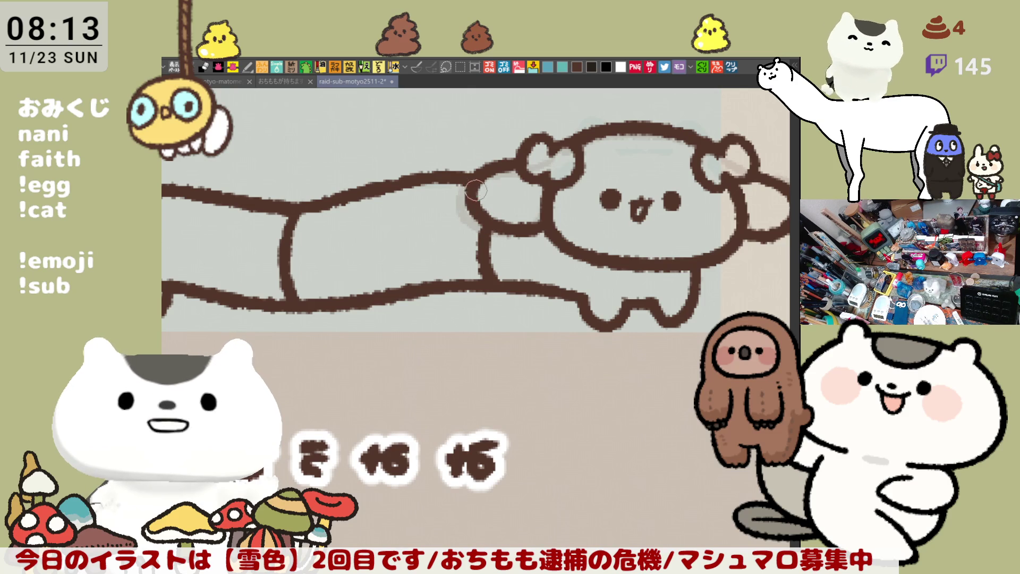
{"action": "scroll", "coordinate": [496, 208], "scroll_direction": "down", "scroll_amount": 3}
{"action": "scroll", "coordinate": [519, 209], "scroll_direction": "up", "scroll_amount": 3}
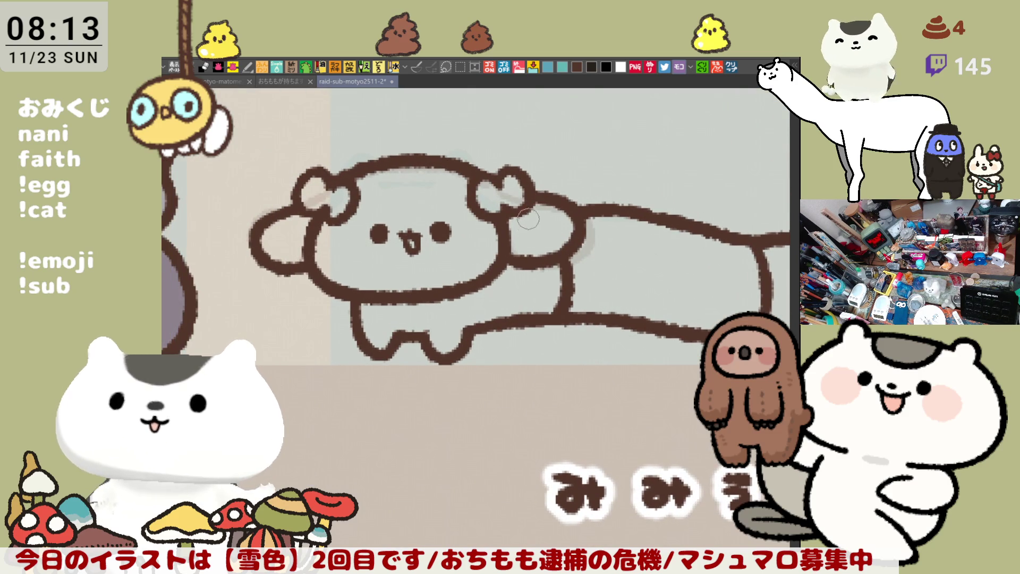
{"action": "left_click_drag", "start_coordinate": [519, 209], "coordinate": [569, 225]}
{"action": "left_click_drag", "start_coordinate": [326, 285], "coordinate": [360, 290]}
{"action": "scroll", "coordinate": [505, 276], "scroll_direction": "down", "scroll_amount": 5}
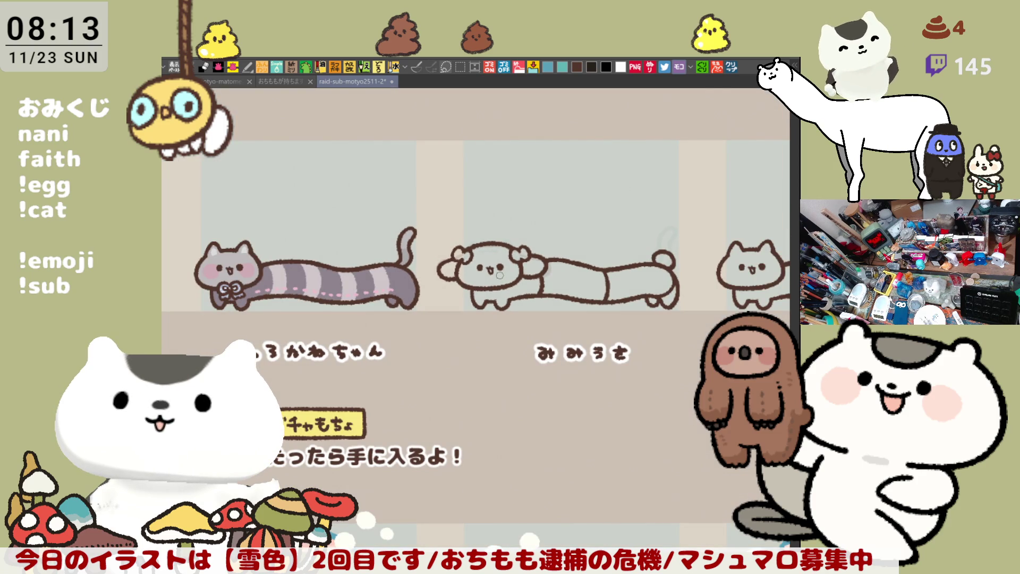
Lasso-fill the dog cream, replacing a yellow attempt, and bucket-fill its middle yellow-green.
{"action": "mouse_move", "coordinate": [545, 333]}
{"action": "left_mouse_down"}
{"action": "mouse_move", "coordinate": [434, 330]}
{"action": "mouse_move", "coordinate": [436, 303]}
{"action": "left_mouse_up"}
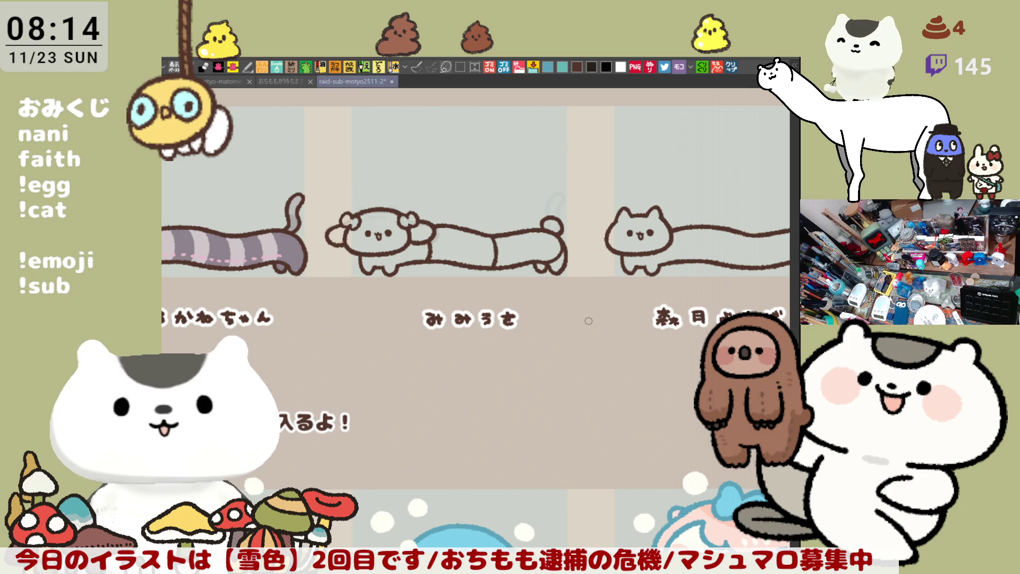
{"action": "mouse_move", "coordinate": [362, 290]}
{"action": "left_mouse_down"}
{"action": "mouse_move", "coordinate": [334, 199]}
{"action": "mouse_move", "coordinate": [545, 203]}
{"action": "mouse_move", "coordinate": [579, 228]}
{"action": "mouse_move", "coordinate": [550, 316]}
{"action": "mouse_move", "coordinate": [366, 317]}
{"action": "mouse_move", "coordinate": [344, 297]}
{"action": "left_mouse_up"}
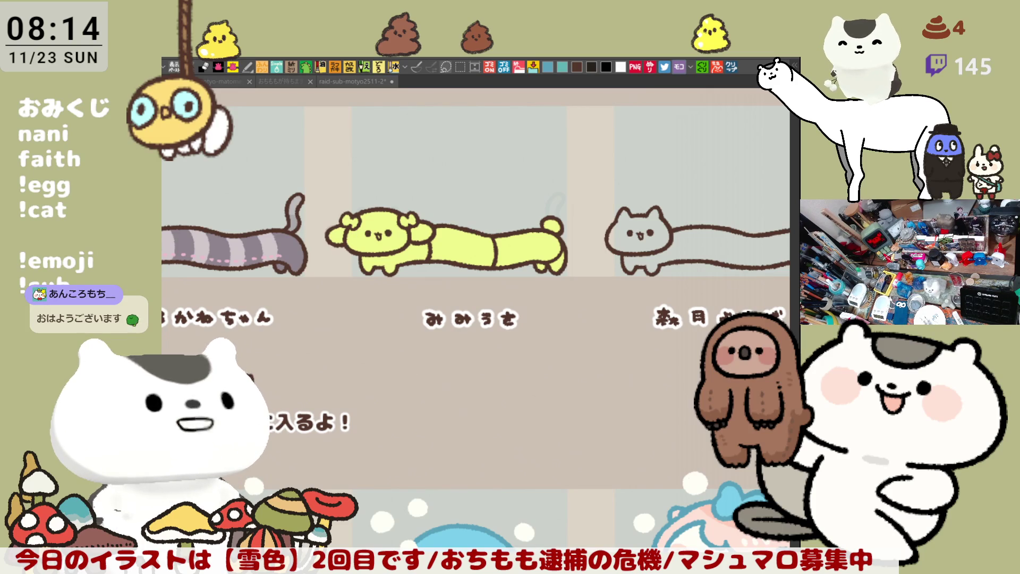
{"action": "left_click", "coordinate": [491, 296]}
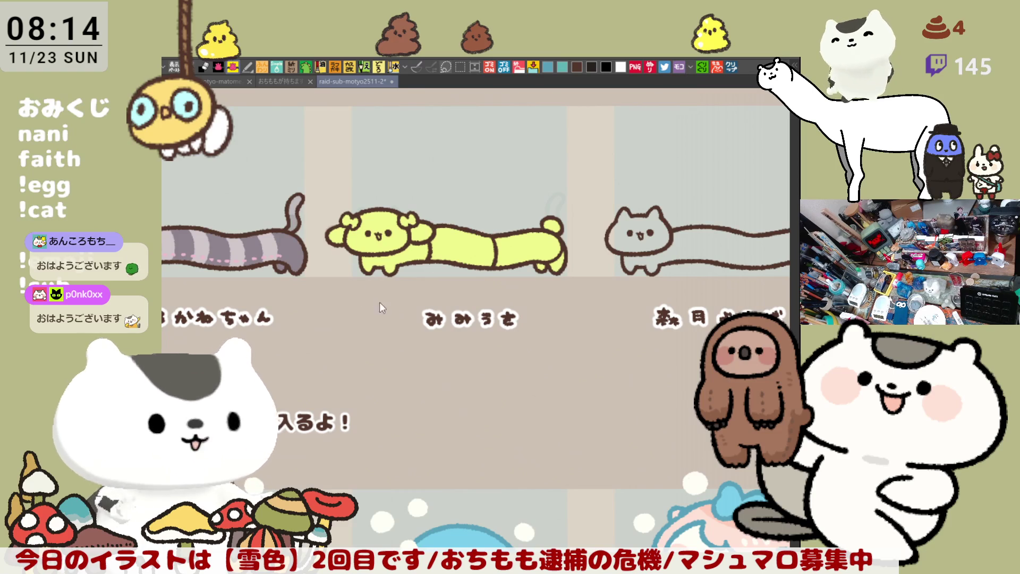
{"action": "mouse_move", "coordinate": [334, 283]}
{"action": "left_mouse_down"}
{"action": "mouse_move", "coordinate": [479, 141]}
{"action": "mouse_move", "coordinate": [422, 273]}
{"action": "left_mouse_up"}
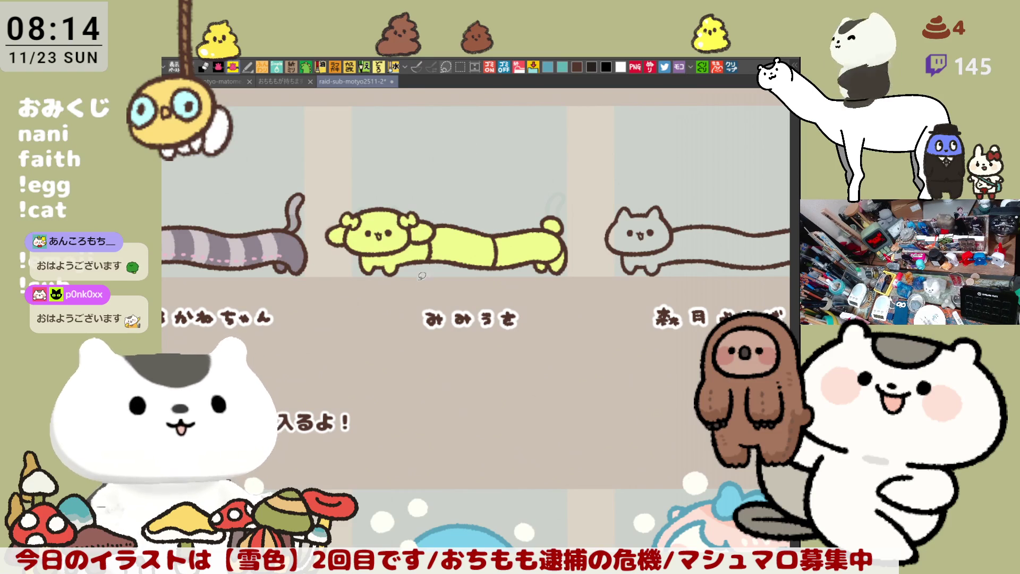
{"action": "key", "text": "ctrl+z"}
{"action": "mouse_move", "coordinate": [403, 315]}
{"action": "left_mouse_down"}
{"action": "mouse_move", "coordinate": [324, 197]}
{"action": "mouse_move", "coordinate": [555, 205]}
{"action": "mouse_move", "coordinate": [360, 304]}
{"action": "mouse_move", "coordinate": [372, 309]}
{"action": "left_mouse_up"}
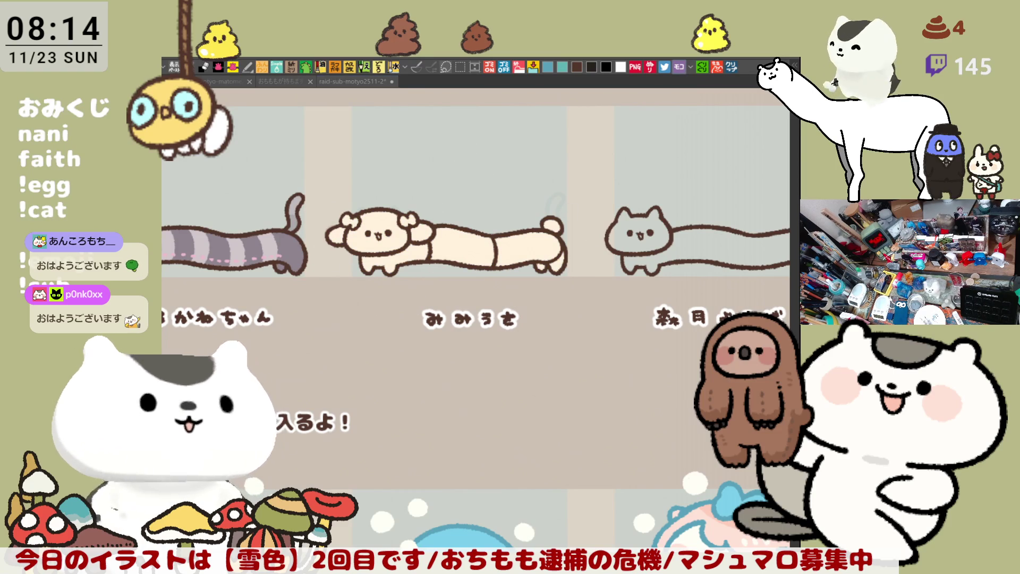
{"action": "left_click", "coordinate": [451, 237]}
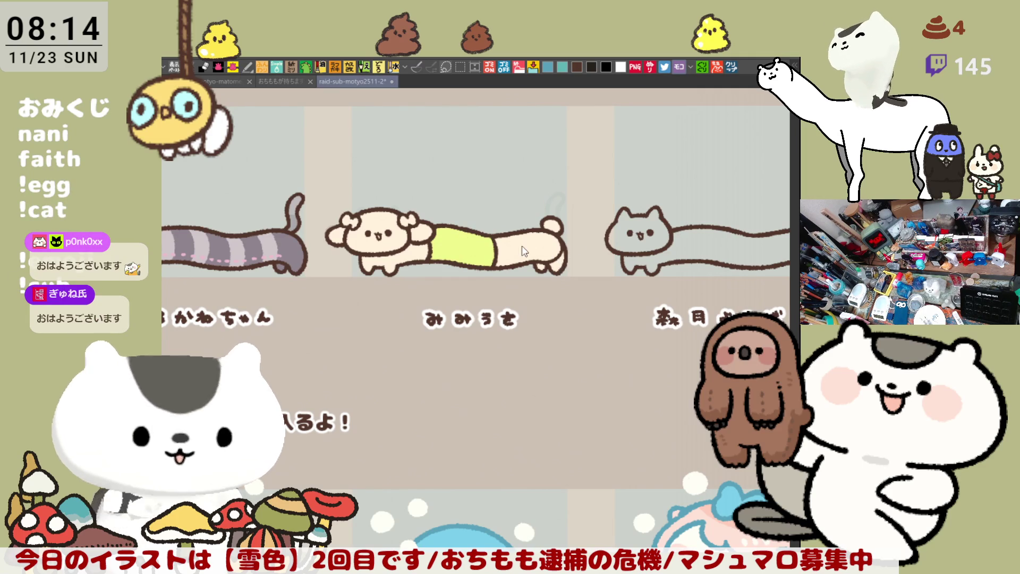
Paint the back foot green, cover the pants line, and fill the back body yellow-green.
{"action": "left_click_drag", "start_coordinate": [563, 253], "coordinate": [558, 263]}
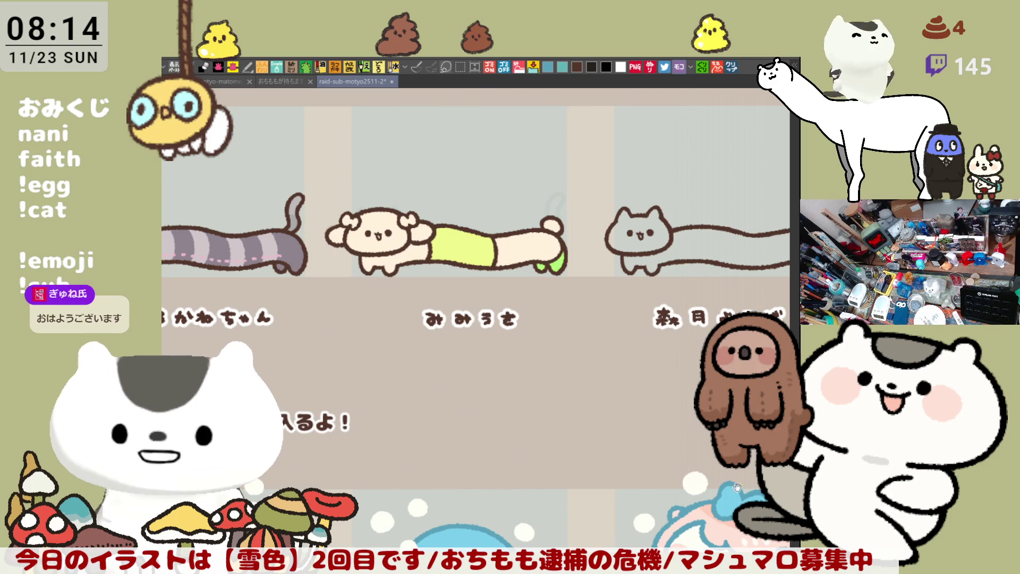
{"action": "scroll", "coordinate": [533, 404], "scroll_direction": "up", "scroll_amount": 3}
{"action": "scroll", "coordinate": [531, 403], "scroll_direction": "up", "scroll_amount": 4}
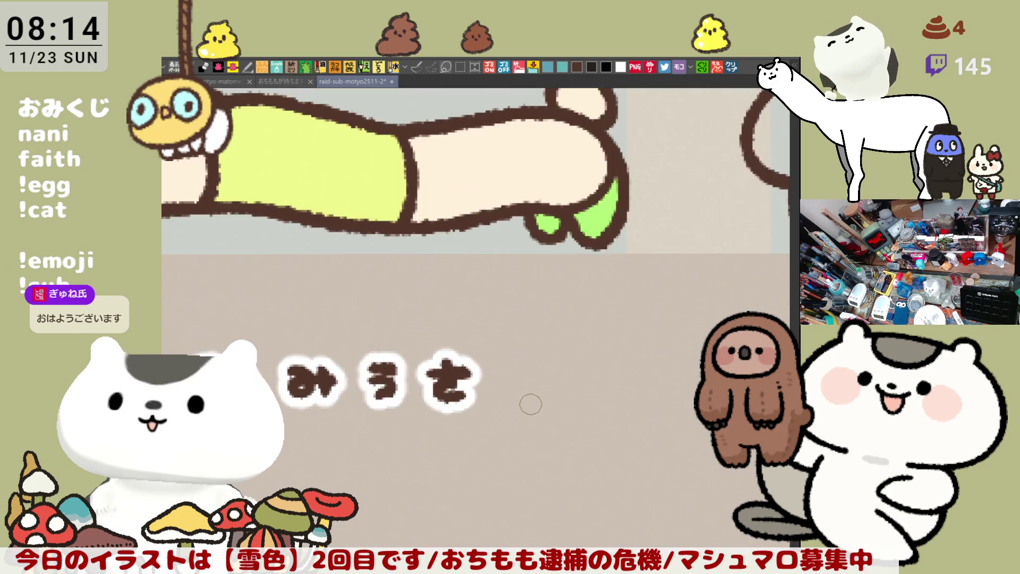
{"action": "scroll", "coordinate": [507, 244], "scroll_direction": "up", "scroll_amount": 2}
{"action": "mouse_move", "coordinate": [507, 244]}
{"action": "left_mouse_down"}
{"action": "mouse_move", "coordinate": [459, 240]}
{"action": "mouse_move", "coordinate": [508, 261]}
{"action": "mouse_move", "coordinate": [488, 303]}
{"action": "mouse_move", "coordinate": [498, 309]}
{"action": "left_mouse_up"}
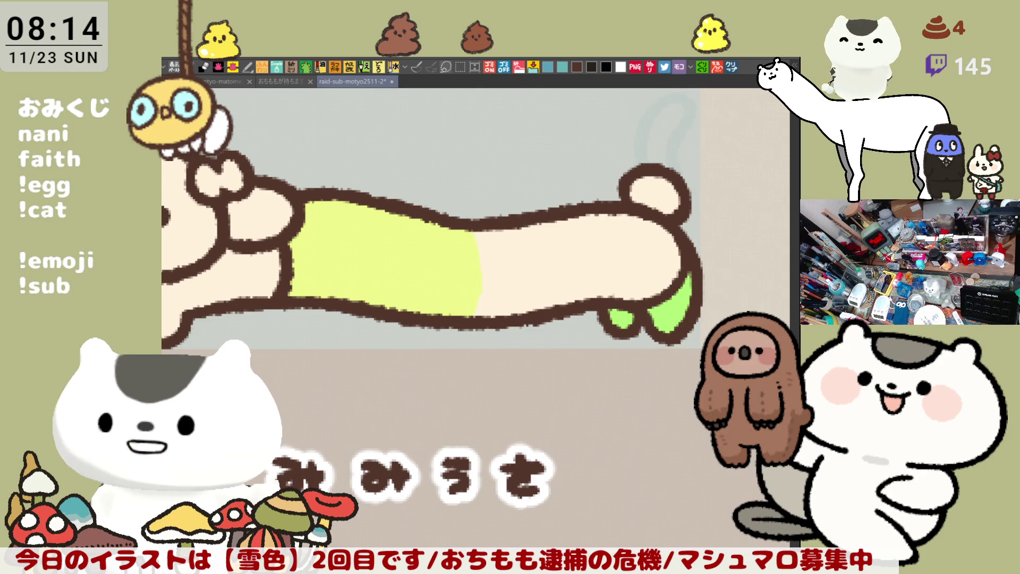
{"action": "left_click", "coordinate": [533, 264]}
{"action": "mouse_move", "coordinate": [547, 290]}
{"action": "left_mouse_down"}
{"action": "mouse_move", "coordinate": [538, 248]}
{"action": "mouse_move", "coordinate": [617, 255]}
{"action": "left_mouse_up"}
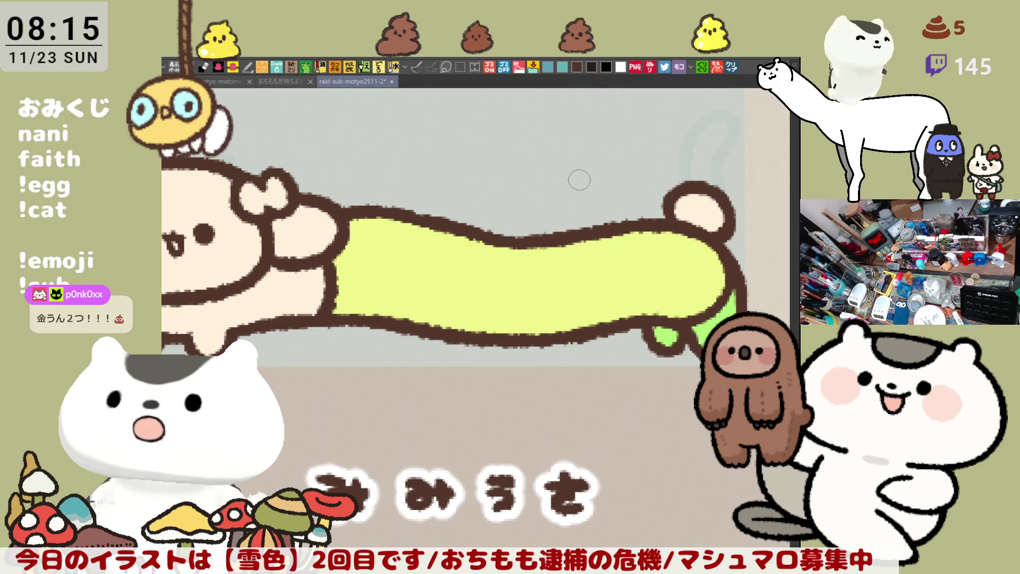
Add tan shading to the lower paw and near the tail tip.
{"action": "mouse_move", "coordinate": [398, 270]}
{"action": "left_mouse_down"}
{"action": "mouse_move", "coordinate": [497, 300]}
{"action": "mouse_move", "coordinate": [554, 342]}
{"action": "left_mouse_up"}
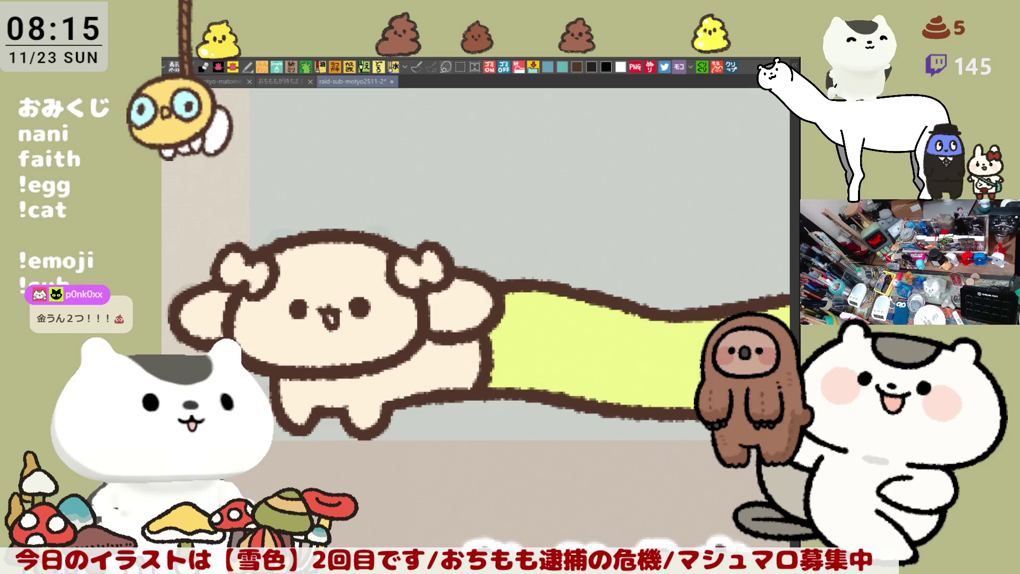
{"action": "mouse_move", "coordinate": [177, 319]}
{"action": "left_mouse_down"}
{"action": "mouse_move", "coordinate": [319, 321]}
{"action": "mouse_move", "coordinate": [311, 327]}
{"action": "left_mouse_up"}
{"action": "mouse_move", "coordinate": [540, 297]}
{"action": "left_mouse_down"}
{"action": "mouse_move", "coordinate": [558, 324]}
{"action": "mouse_move", "coordinate": [542, 319]}
{"action": "mouse_move", "coordinate": [571, 332]}
{"action": "mouse_move", "coordinate": [542, 311]}
{"action": "mouse_move", "coordinate": [425, 300]}
{"action": "left_mouse_up"}
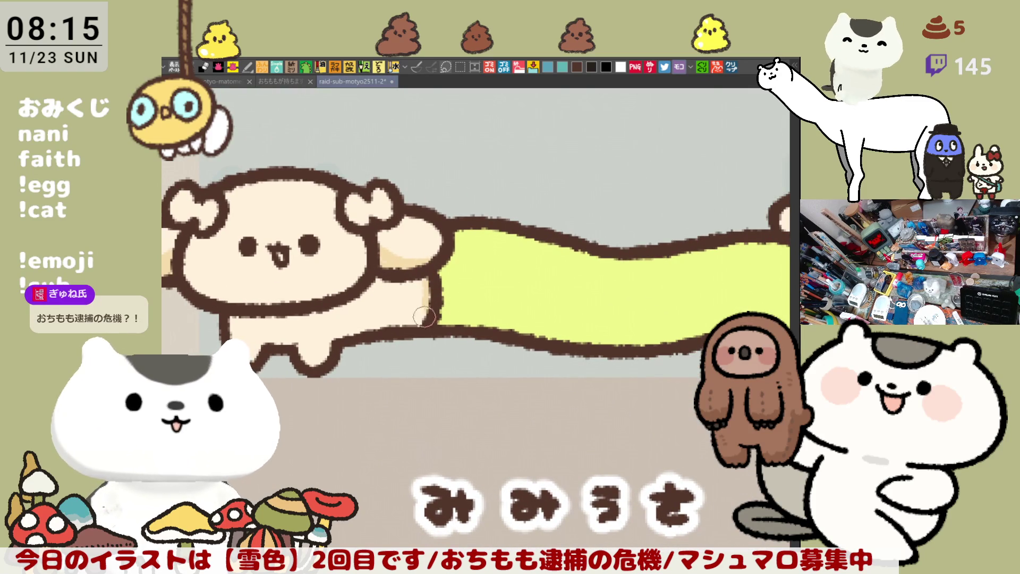
{"action": "left_click_drag", "start_coordinate": [592, 278], "coordinate": [470, 265]}
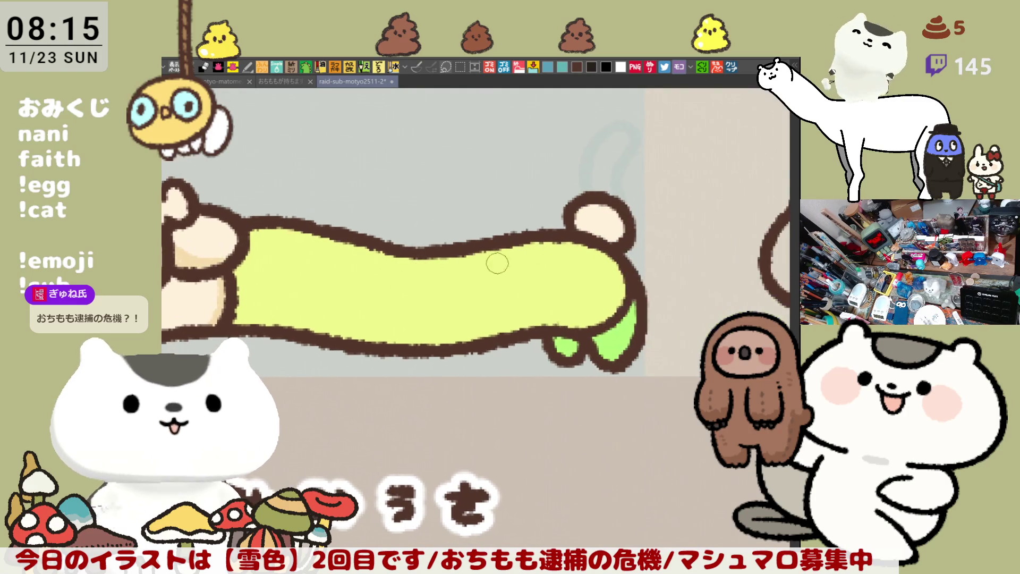
{"action": "left_click_drag", "start_coordinate": [611, 243], "coordinate": [574, 232]}
{"action": "mouse_move", "coordinate": [571, 194]}
{"action": "left_mouse_down"}
{"action": "mouse_move", "coordinate": [564, 228]}
{"action": "mouse_move", "coordinate": [589, 221]}
{"action": "left_mouse_up"}
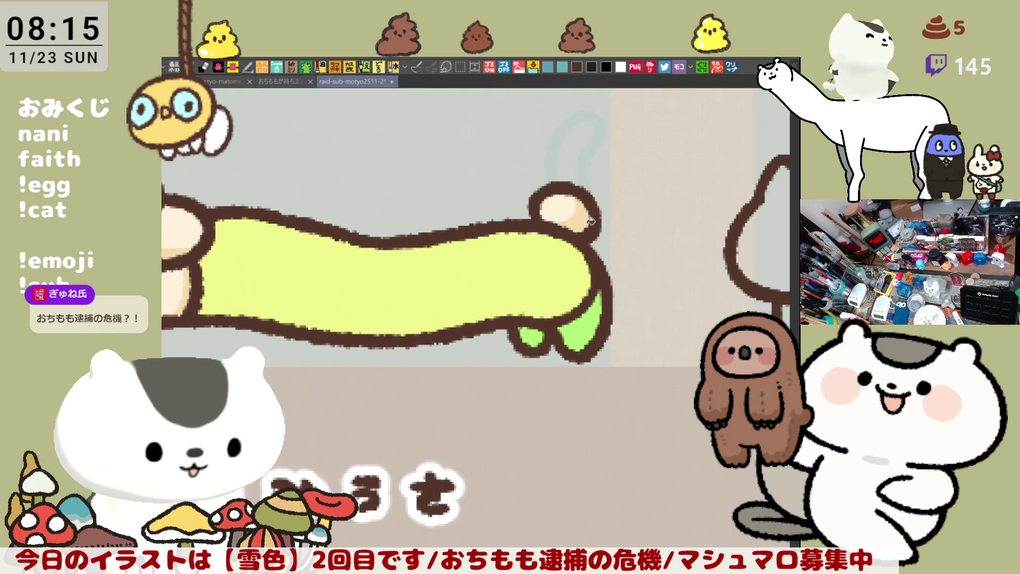
{"action": "scroll", "coordinate": [590, 221], "scroll_direction": "down", "scroll_amount": 2}
{"action": "left_click_drag", "start_coordinate": [511, 242], "coordinate": [631, 299]}
{"action": "scroll", "coordinate": [610, 307], "scroll_direction": "down", "scroll_amount": 3}
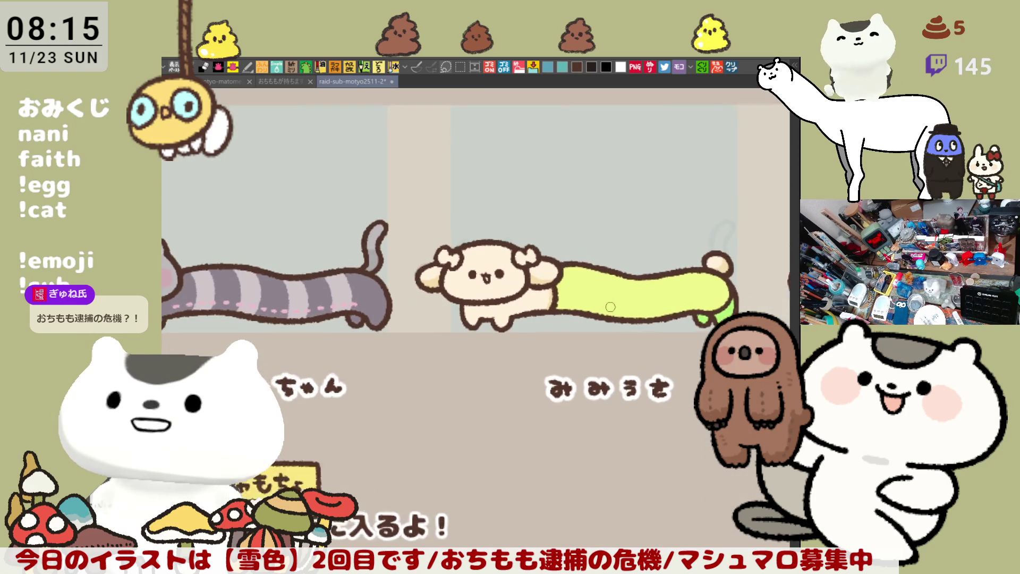
Center and zoom the view in close on the みみうさ dog's face.
{"action": "scroll", "coordinate": [610, 306], "scroll_direction": "up", "scroll_amount": 2}
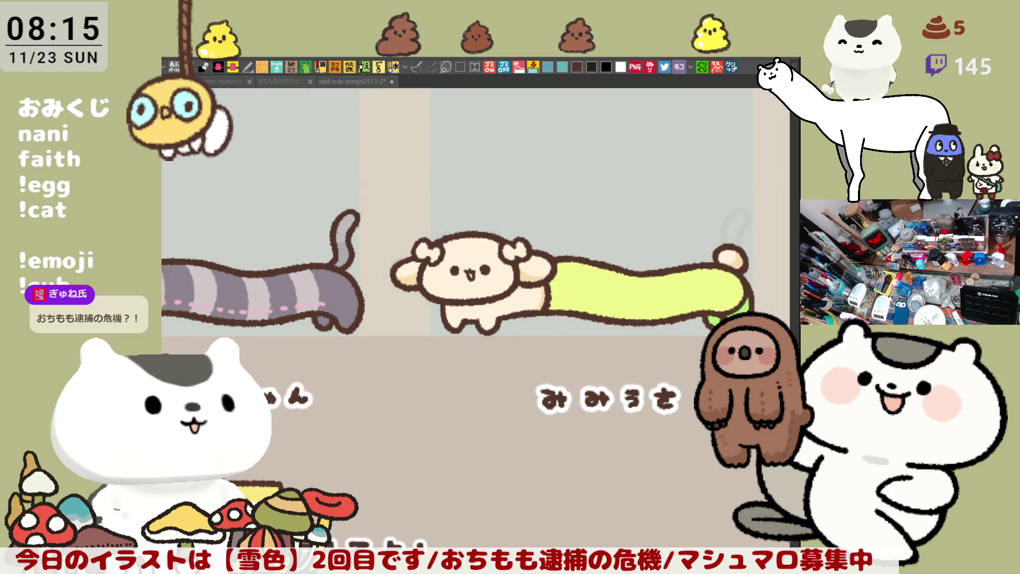
{"action": "left_click", "coordinate": [612, 290]}
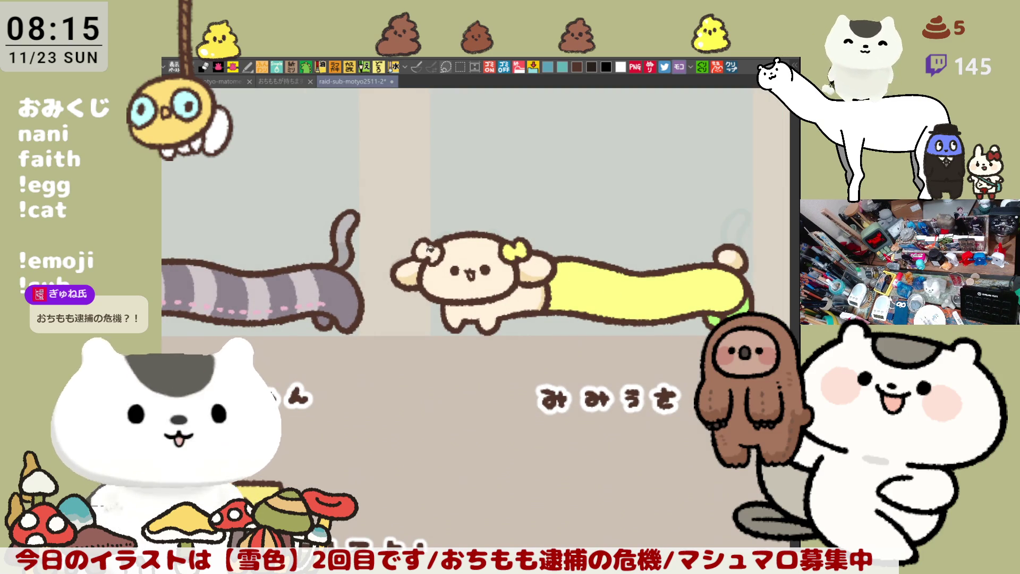
{"action": "left_click_drag", "start_coordinate": [540, 298], "coordinate": [530, 330]}
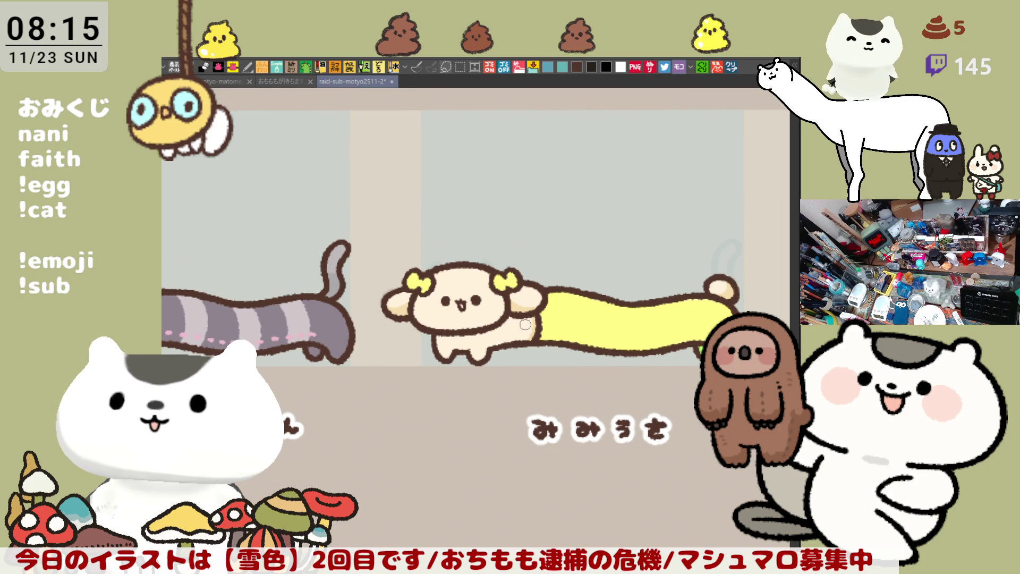
{"action": "left_click_drag", "start_coordinate": [528, 325], "coordinate": [562, 332]}
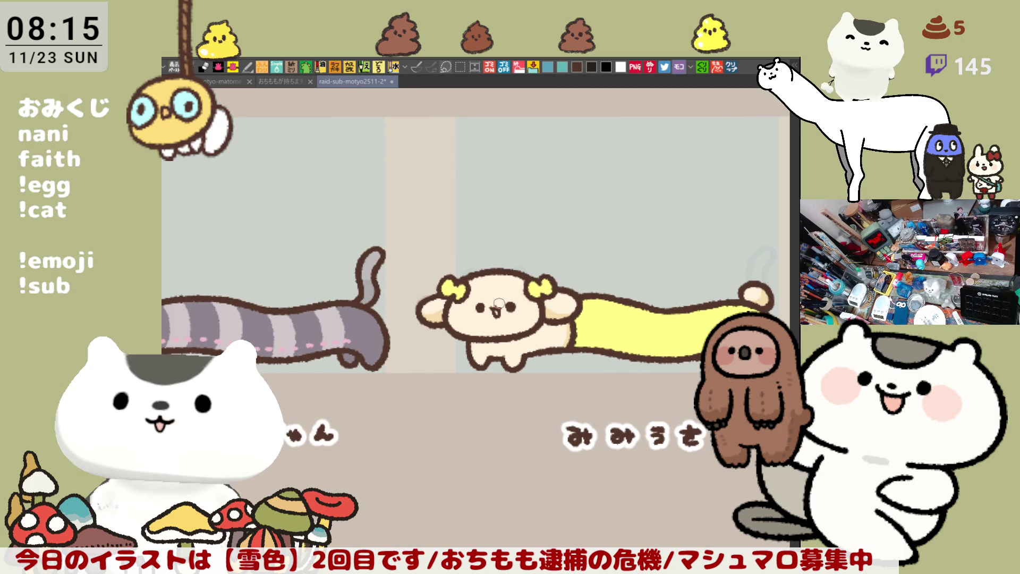
{"action": "scroll", "coordinate": [499, 303], "scroll_direction": "up", "scroll_amount": 8}
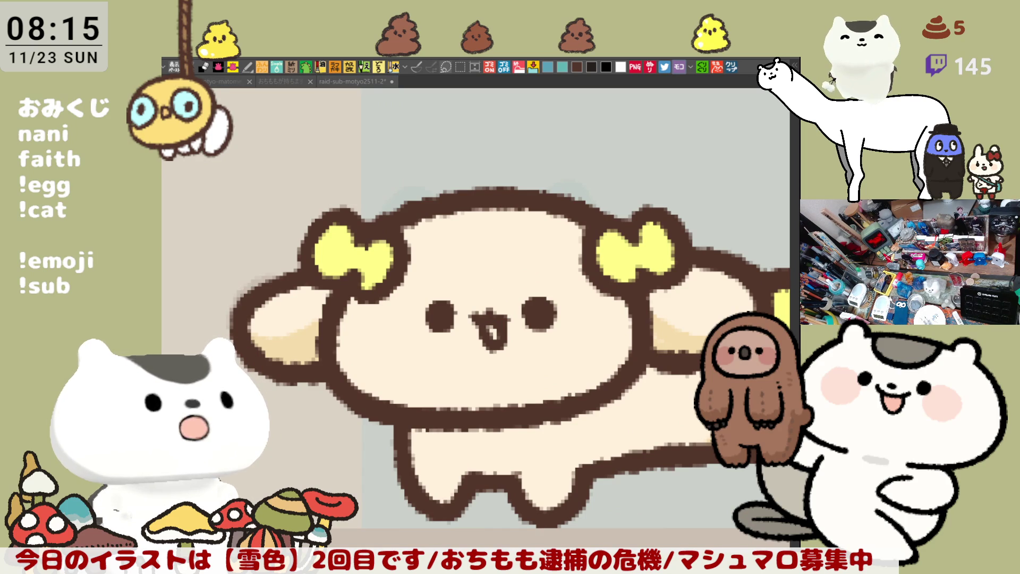
{"action": "key", "text": "alt+Tab"}
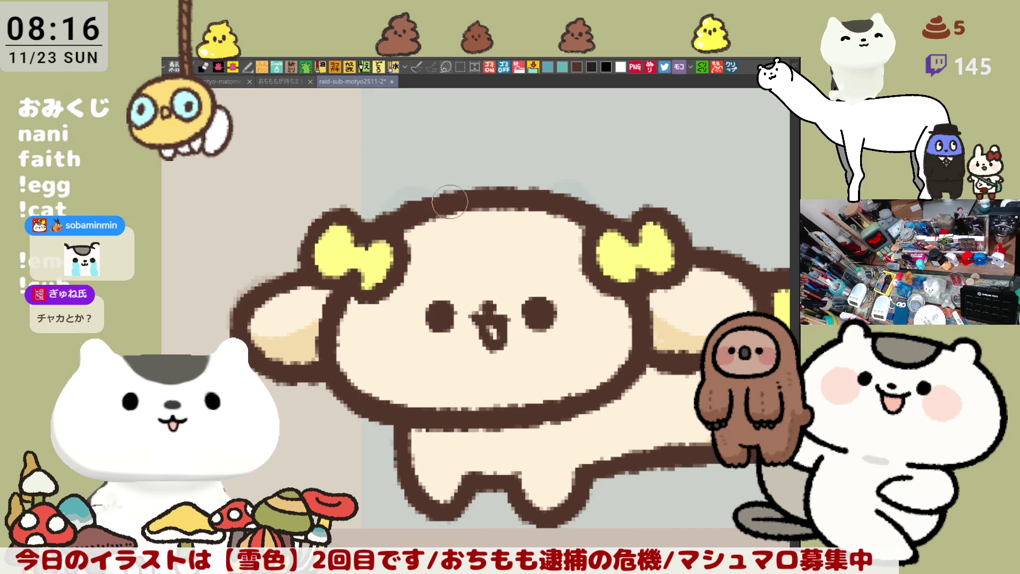
{"action": "left_click_drag", "start_coordinate": [632, 272], "coordinate": [570, 231]}
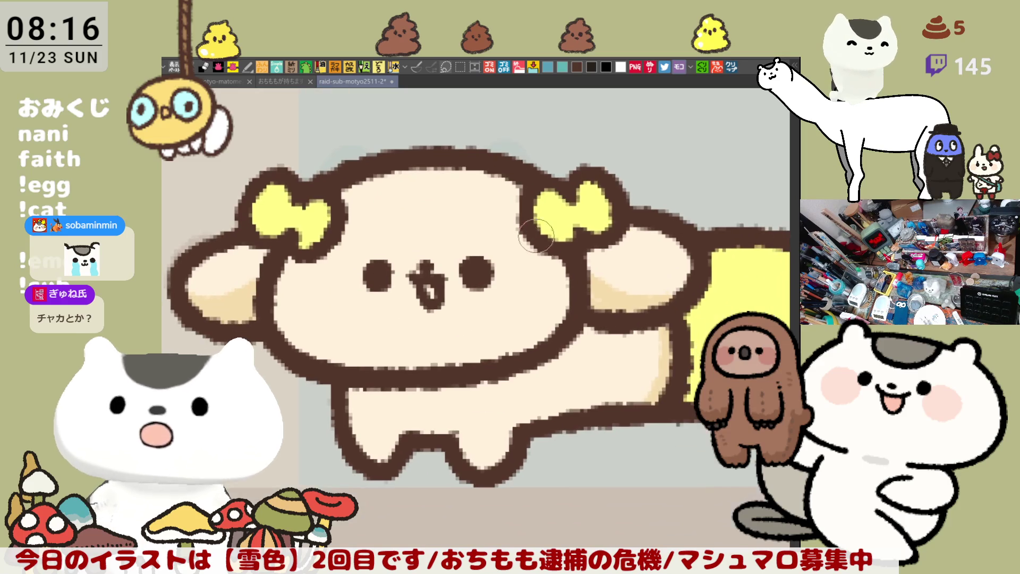
{"action": "scroll", "coordinate": [569, 231], "scroll_direction": "down", "scroll_amount": 5}
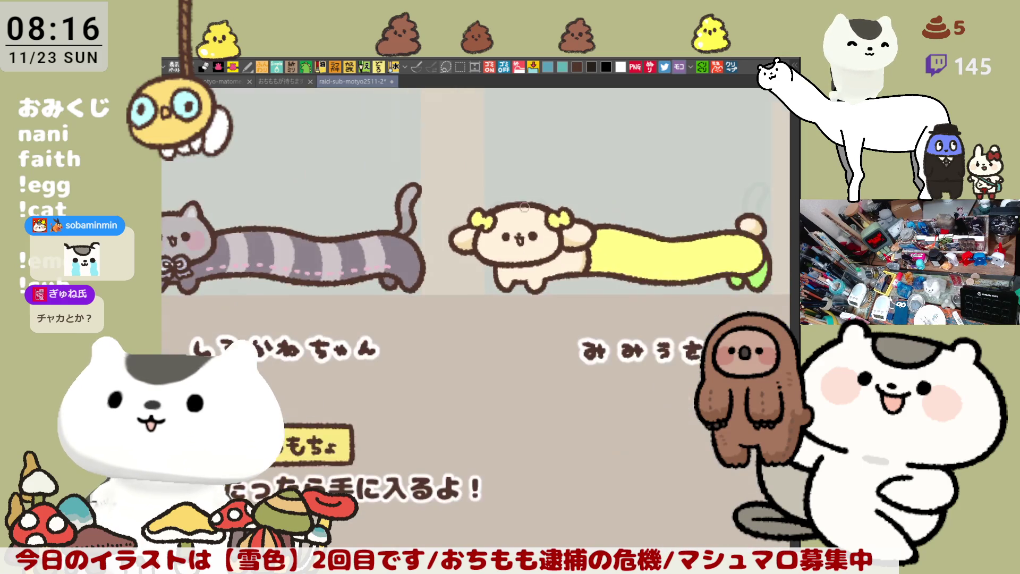
{"action": "scroll", "coordinate": [504, 198], "scroll_direction": "up", "scroll_amount": 5}
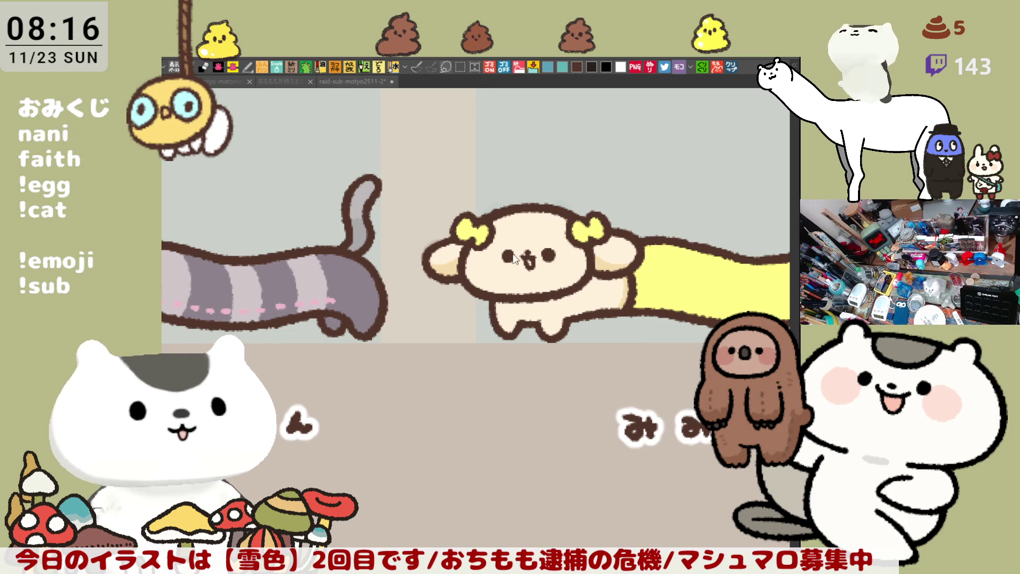
{"action": "scroll", "coordinate": [643, 405], "scroll_direction": "up", "scroll_amount": 3}
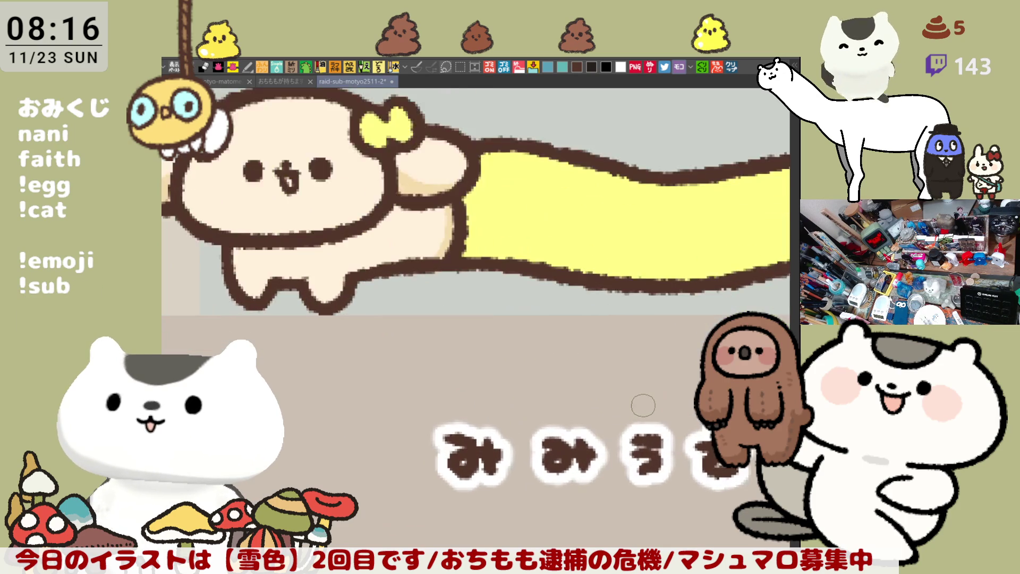
{"action": "left_click_drag", "start_coordinate": [416, 247], "coordinate": [556, 307]}
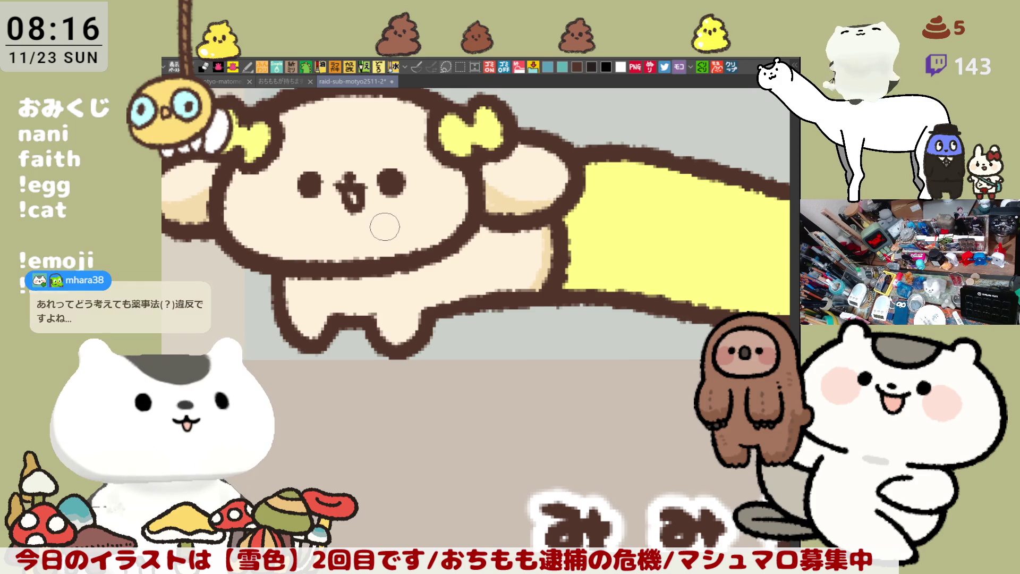
{"action": "left_click_drag", "start_coordinate": [382, 227], "coordinate": [416, 271]}
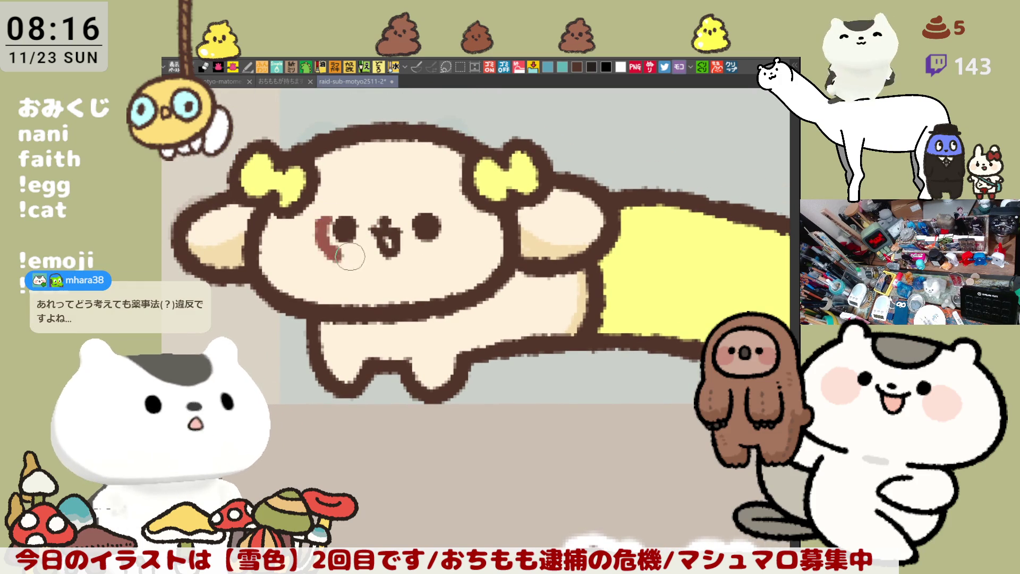
Draw brown curves around both eyes and shade the body edge beside the yellow section.
{"action": "mouse_move", "coordinate": [317, 215]}
{"action": "left_mouse_down"}
{"action": "mouse_move", "coordinate": [325, 242]}
{"action": "mouse_move", "coordinate": [377, 215]}
{"action": "left_mouse_up"}
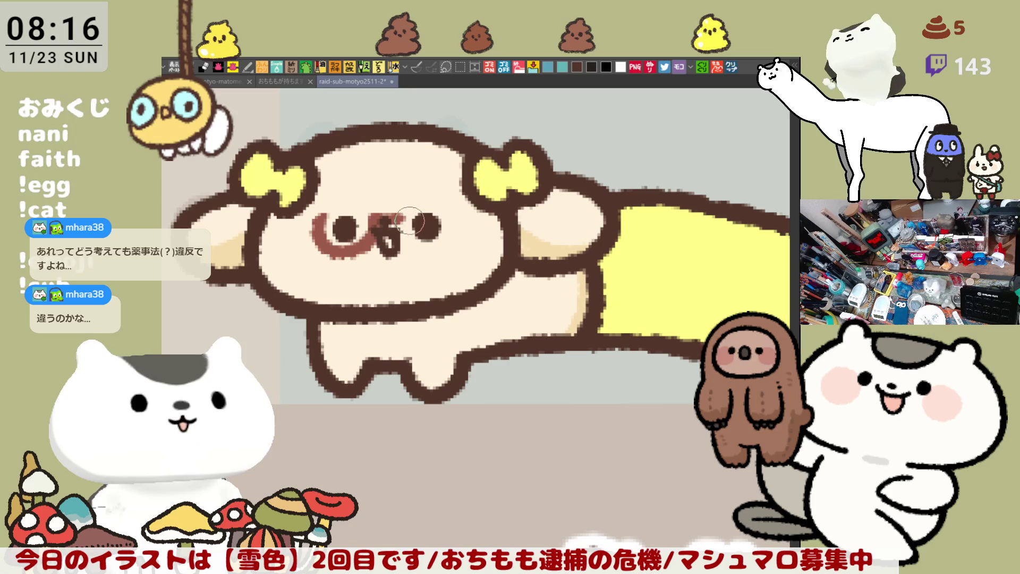
{"action": "mouse_move", "coordinate": [407, 233]}
{"action": "left_mouse_down"}
{"action": "mouse_move", "coordinate": [446, 252]}
{"action": "mouse_move", "coordinate": [461, 210]}
{"action": "left_mouse_up"}
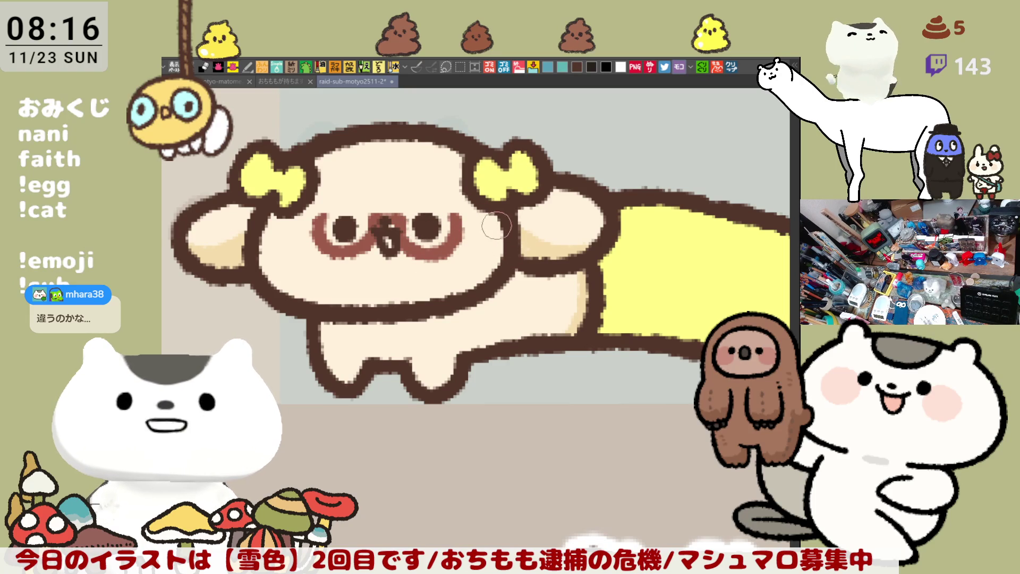
{"action": "scroll", "coordinate": [494, 244], "scroll_direction": "down", "scroll_amount": 2}
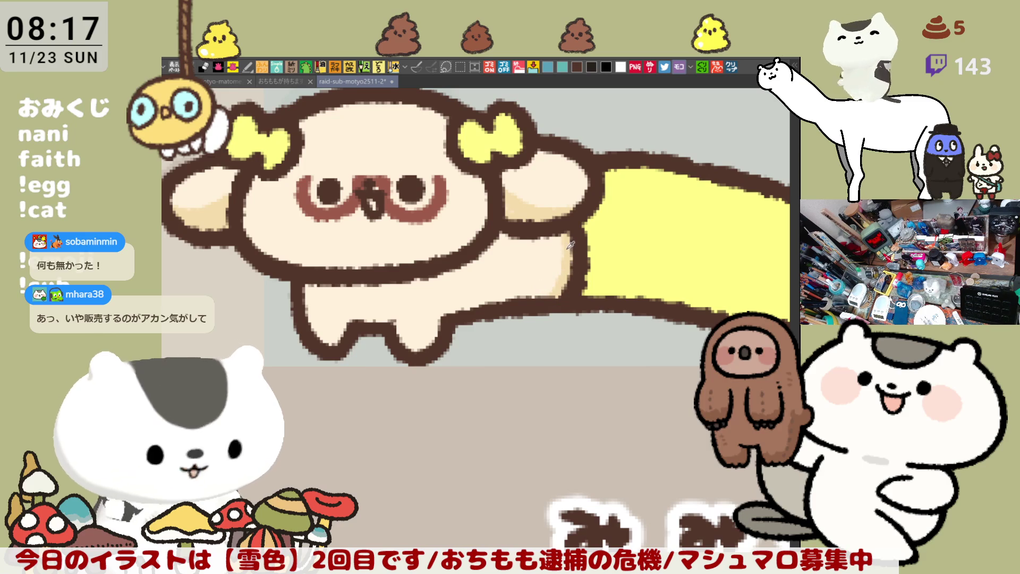
{"action": "left_click_drag", "start_coordinate": [570, 239], "coordinate": [548, 311]}
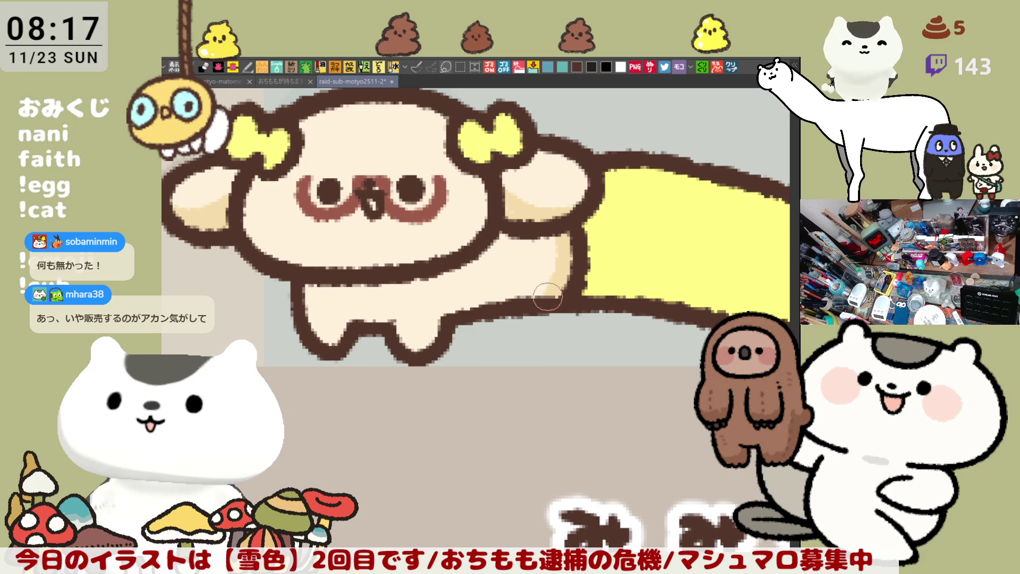
{"action": "scroll", "coordinate": [549, 297], "scroll_direction": "right", "scroll_amount": 5}
{"action": "left_click_drag", "start_coordinate": [564, 290], "coordinate": [506, 327]}
{"action": "scroll", "coordinate": [506, 326], "scroll_direction": "down", "scroll_amount": 5}
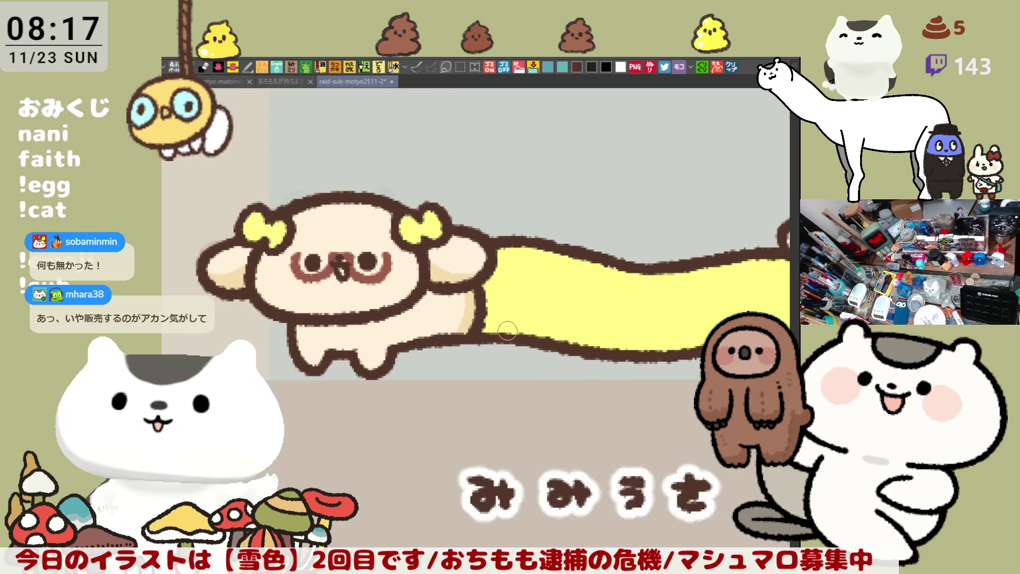
{"action": "scroll", "coordinate": [507, 330], "scroll_direction": "up", "scroll_amount": 3}
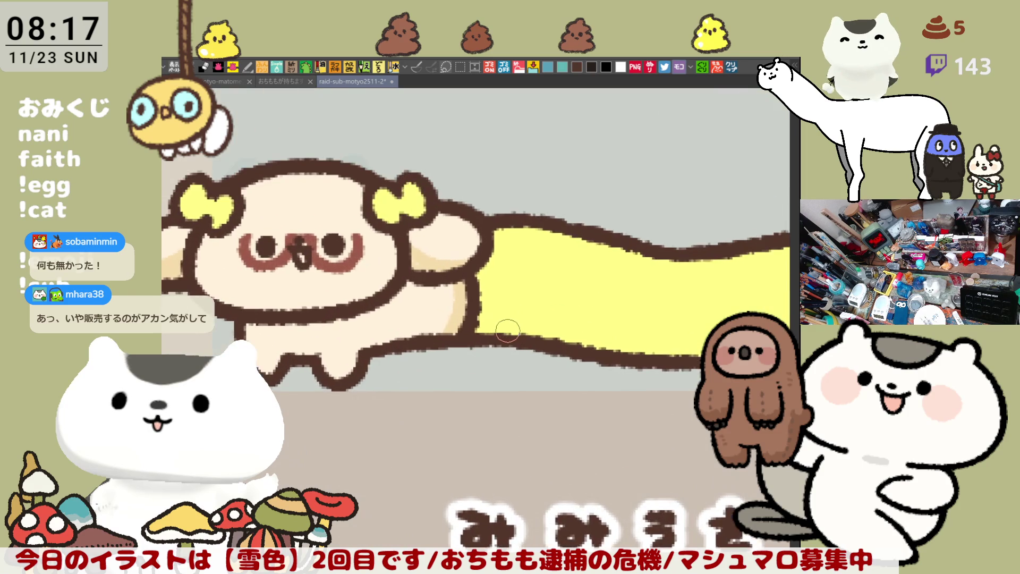
{"action": "scroll", "coordinate": [480, 326], "scroll_direction": "up", "scroll_amount": 2}
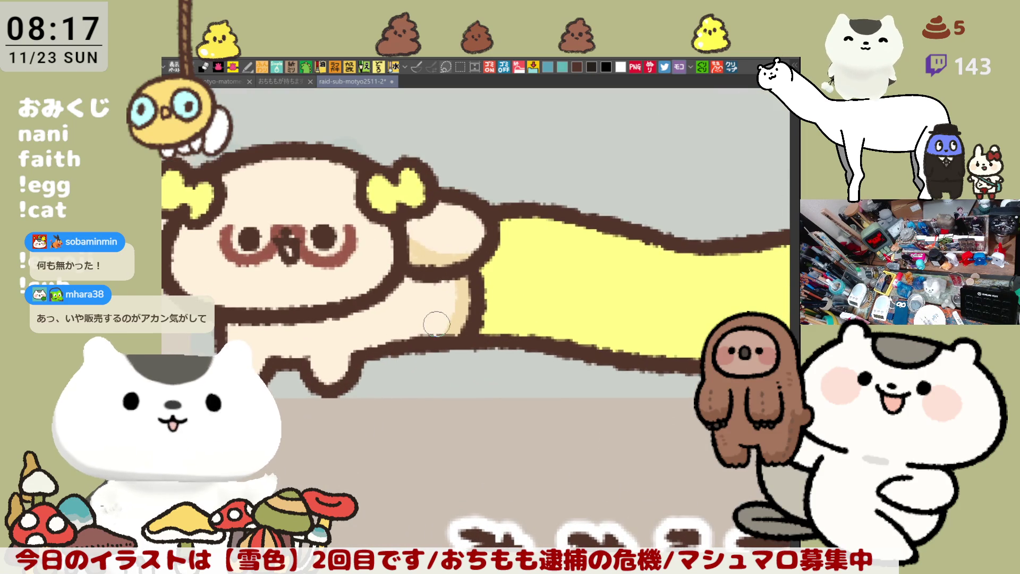
{"action": "scroll", "coordinate": [436, 324], "scroll_direction": "down", "scroll_amount": 3}
{"action": "scroll", "coordinate": [436, 323], "scroll_direction": "up", "scroll_amount": 3}
{"action": "scroll", "coordinate": [436, 324], "scroll_direction": "down", "scroll_amount": 3}
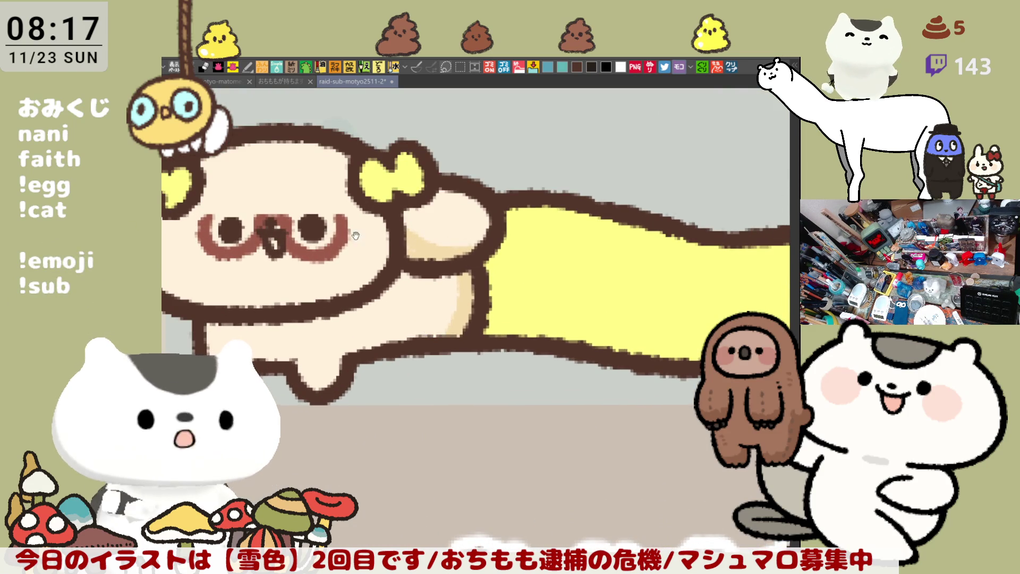
{"action": "scroll", "coordinate": [486, 284], "scroll_direction": "up", "scroll_amount": 1}
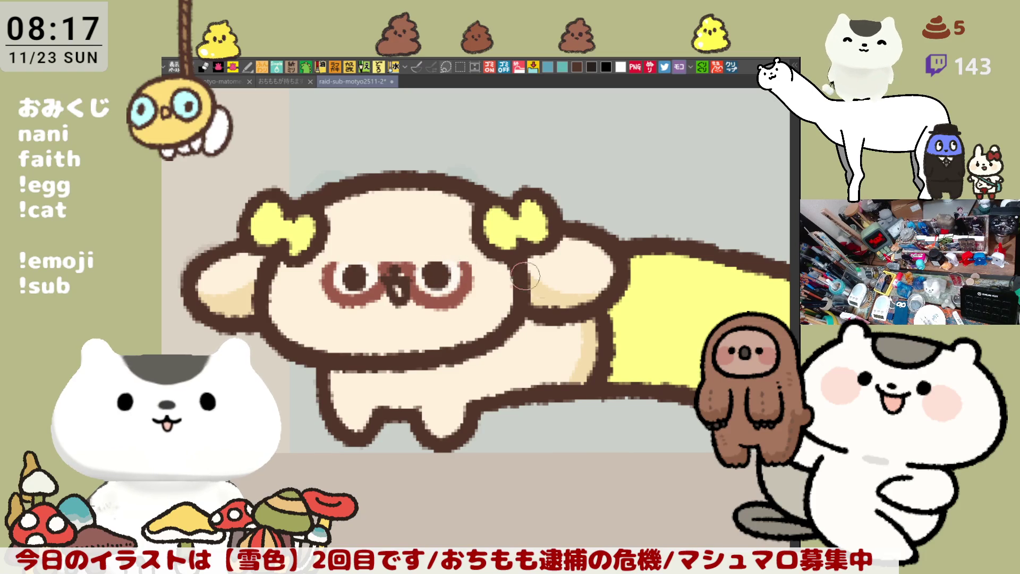
{"action": "scroll", "coordinate": [512, 314], "scroll_direction": "right", "scroll_amount": 5}
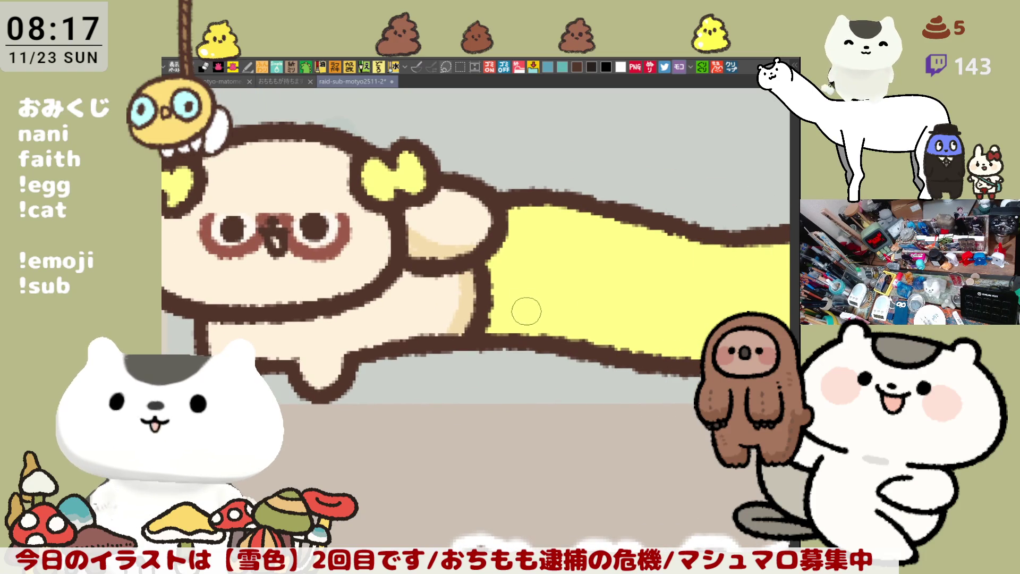
{"action": "scroll", "coordinate": [535, 314], "scroll_direction": "right", "scroll_amount": 3}
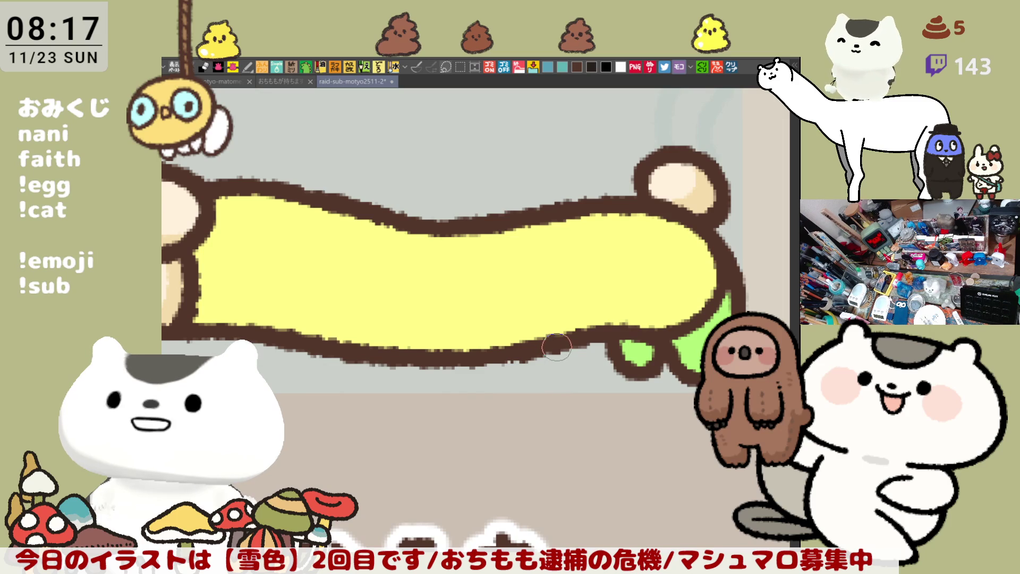
{"action": "left_click_drag", "start_coordinate": [556, 347], "coordinate": [598, 311]}
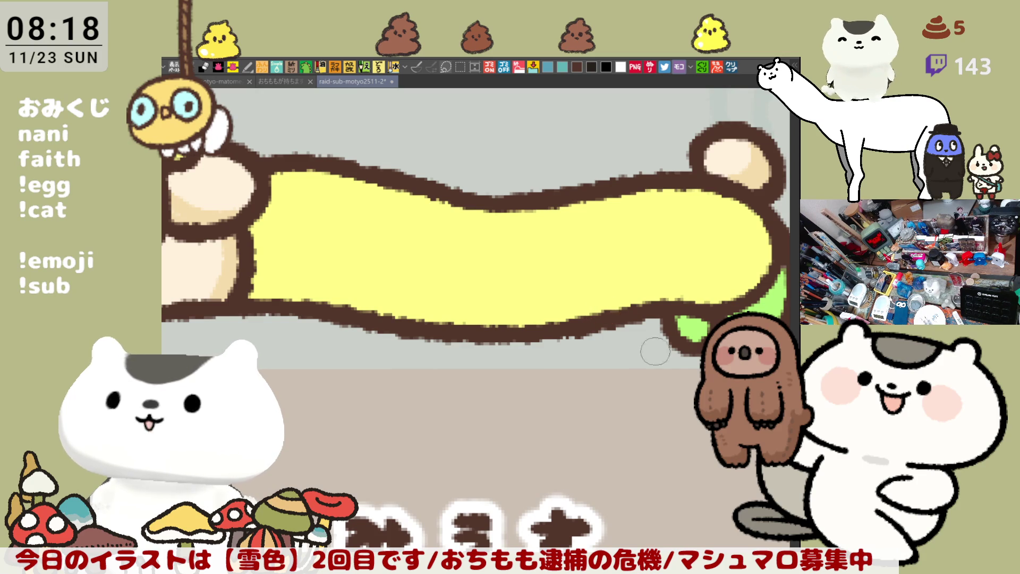
{"action": "left_click_drag", "start_coordinate": [349, 237], "coordinate": [422, 237]}
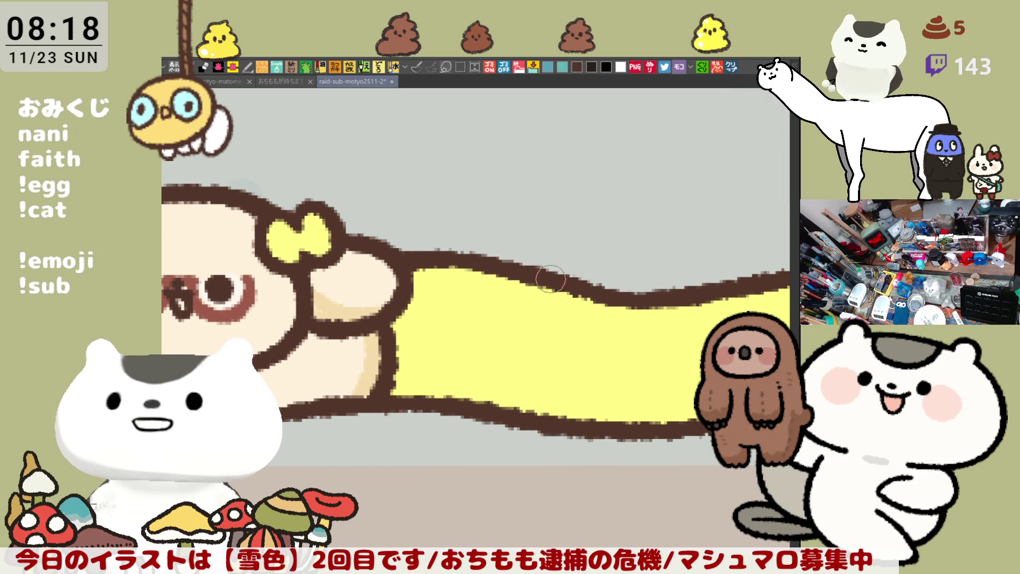
{"action": "left_click_drag", "start_coordinate": [577, 291], "coordinate": [428, 290]}
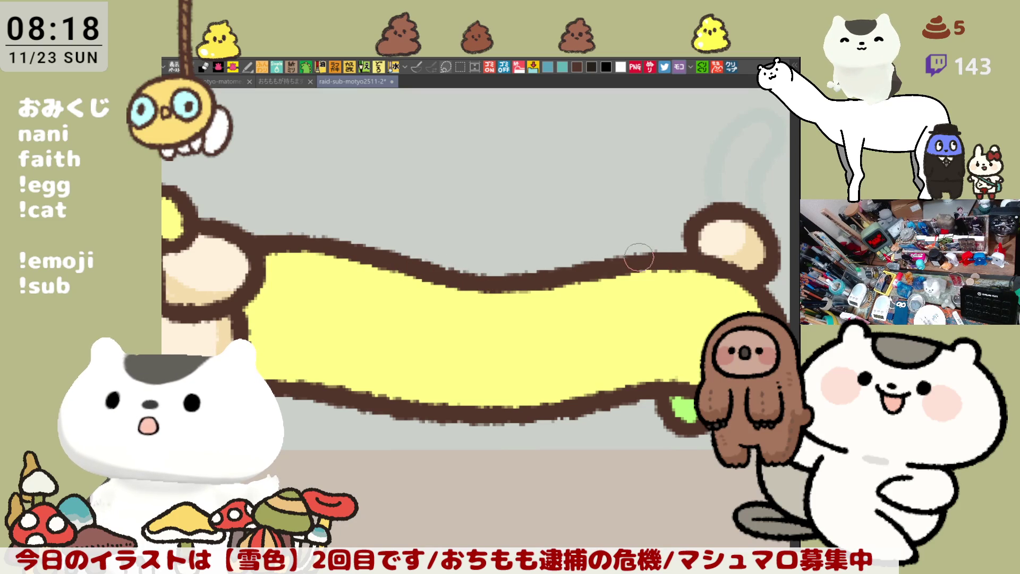
Reposition the view over the row of creatures and save the board.
{"action": "left_click_drag", "start_coordinate": [677, 296], "coordinate": [665, 265]}
{"action": "scroll", "coordinate": [665, 264], "scroll_direction": "down", "scroll_amount": 3}
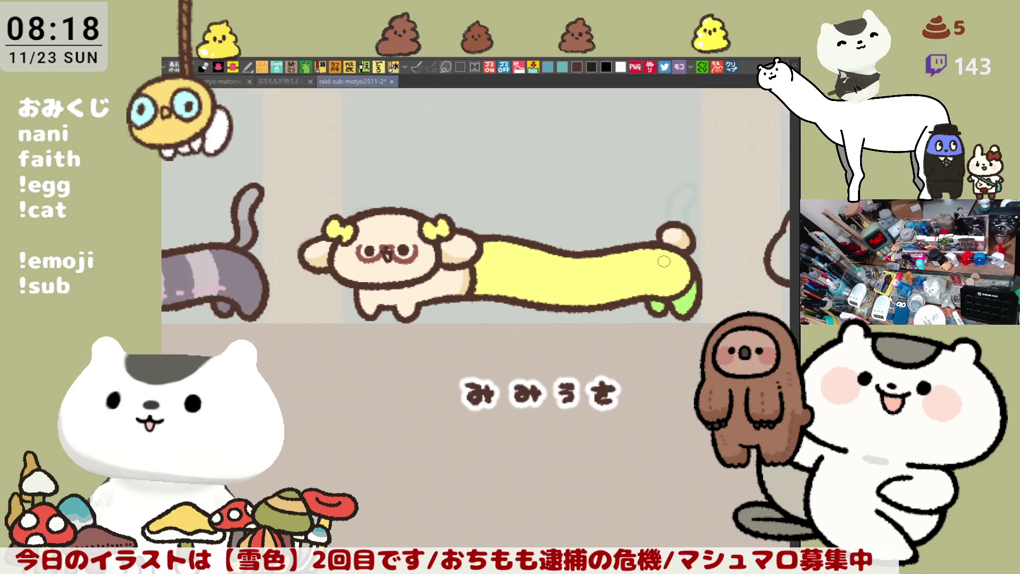
{"action": "scroll", "coordinate": [472, 303], "scroll_direction": "down", "scroll_amount": 1}
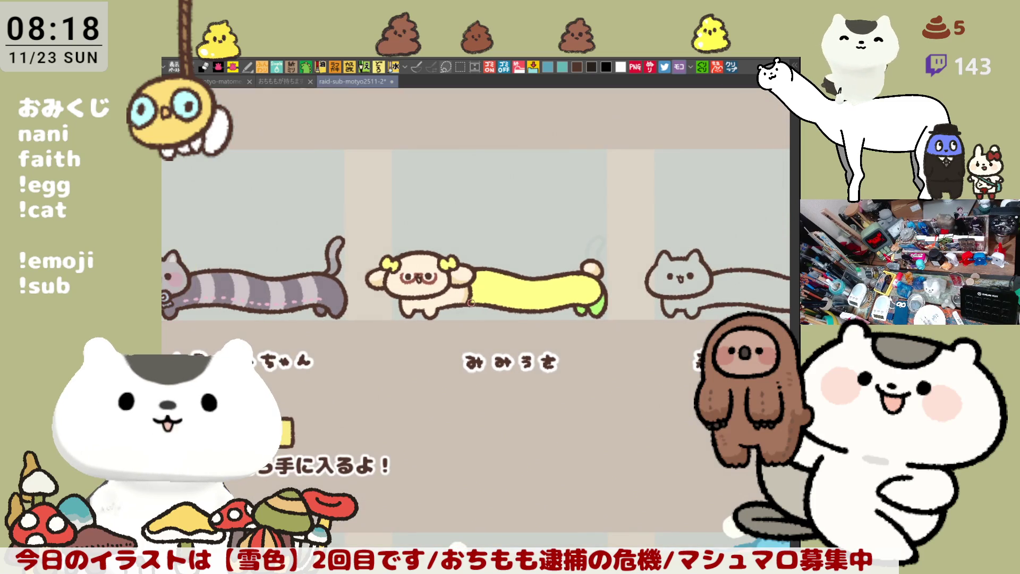
{"action": "scroll", "coordinate": [472, 303], "scroll_direction": "up", "scroll_amount": 4}
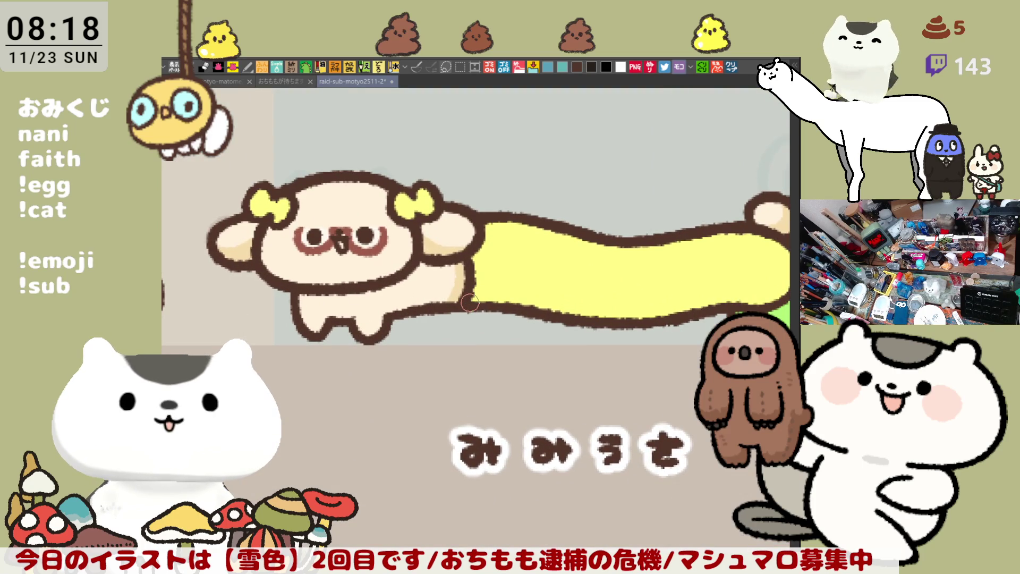
{"action": "scroll", "coordinate": [470, 303], "scroll_direction": "down", "scroll_amount": 2}
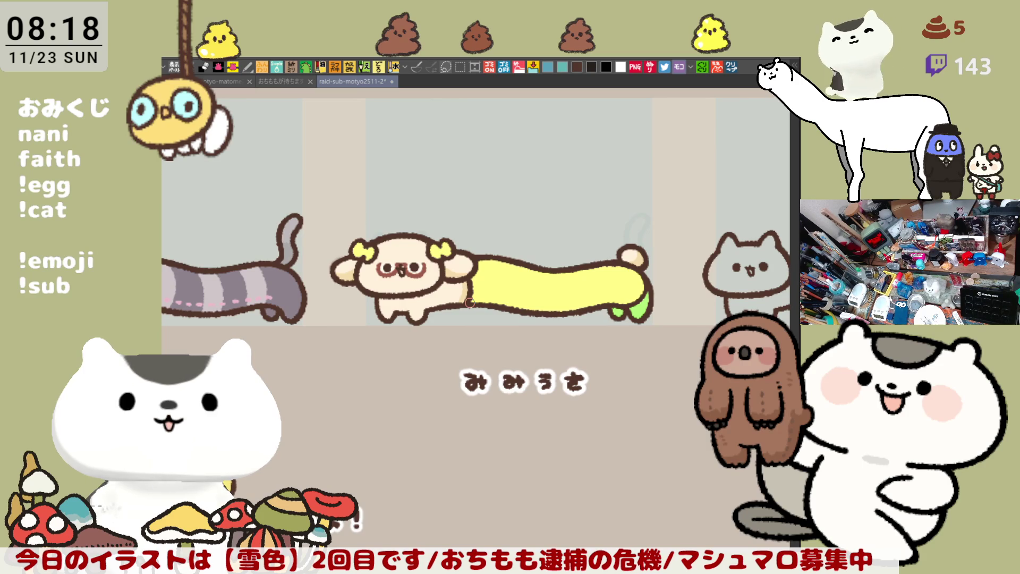
{"action": "mouse_move", "coordinate": [643, 384]}
{"action": "left_mouse_down"}
{"action": "mouse_move", "coordinate": [605, 368]}
{"action": "mouse_move", "coordinate": [619, 432]}
{"action": "mouse_move", "coordinate": [633, 361]}
{"action": "left_mouse_up"}
{"action": "key", "text": "ctrl+s"}
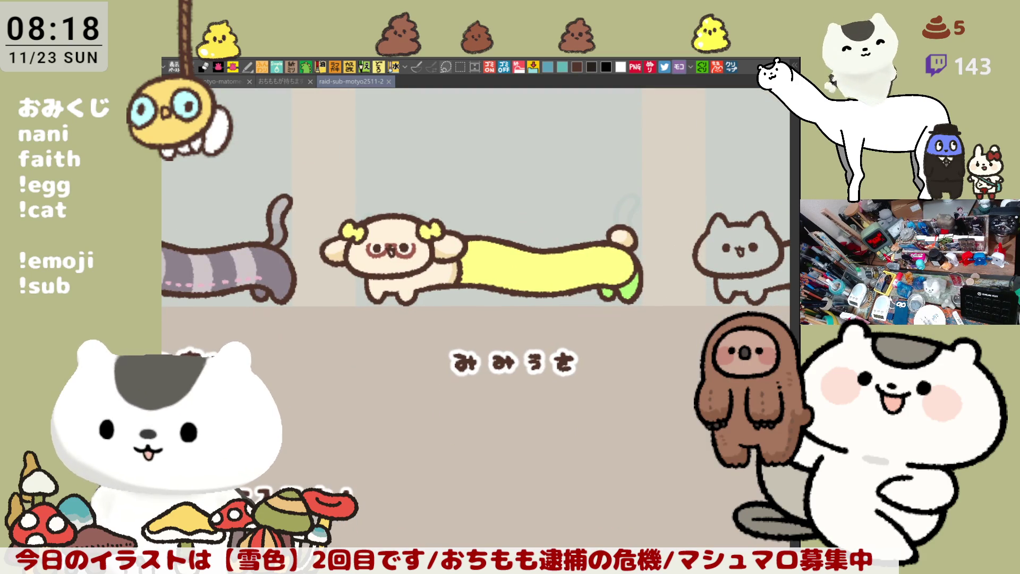
Draw a rectangular selection around the yellow creature and its lettering, then clear it.
{"action": "key", "text": "m"}
{"action": "left_click_drag", "start_coordinate": [654, 409], "coordinate": [390, 184]}
{"action": "key", "text": "ctrl+d"}
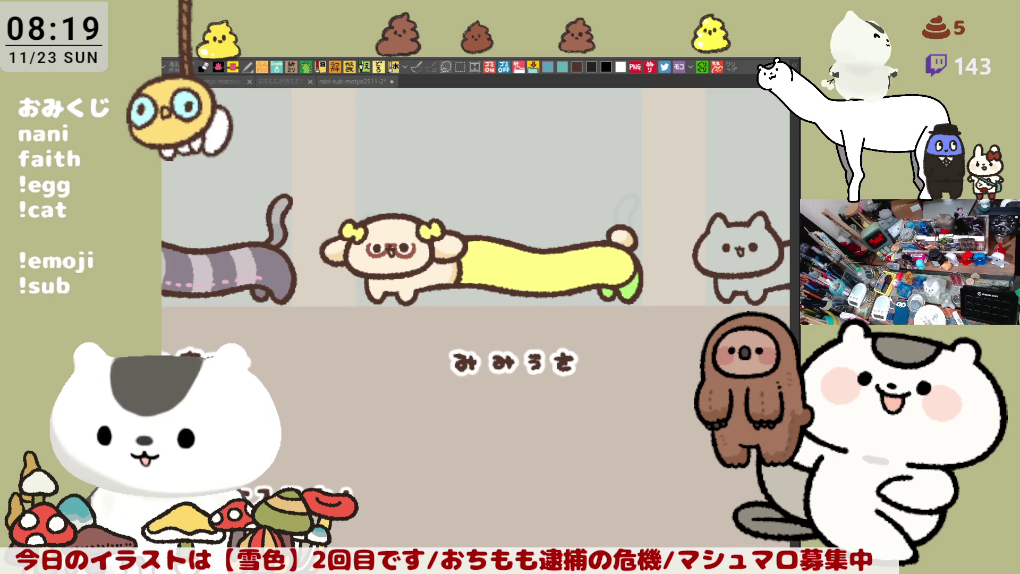
{"action": "left_click", "coordinate": [654, 415]}
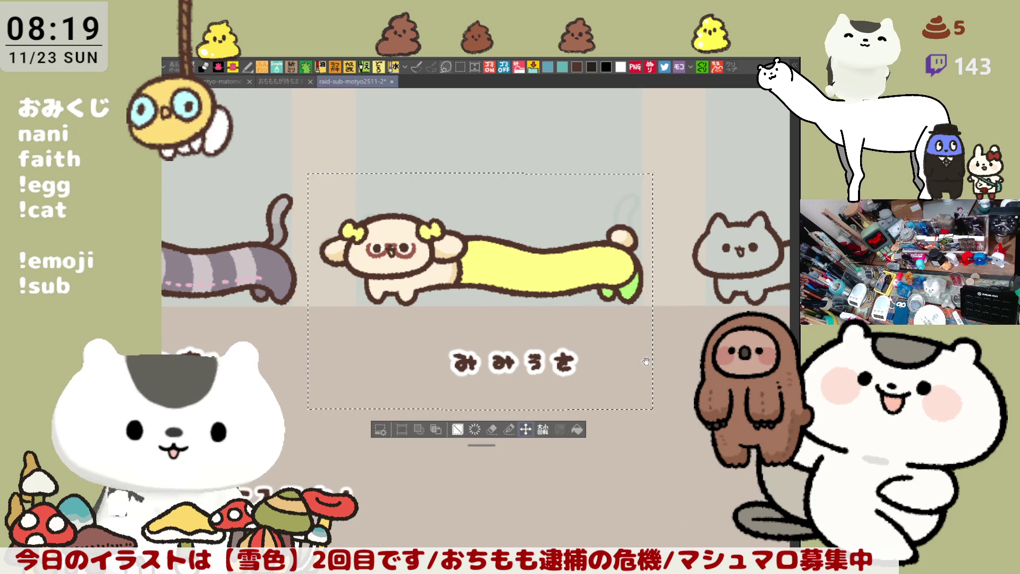
Deselect, then frame and zoom in on the grey long cat's head.
{"action": "scroll", "coordinate": [643, 359], "scroll_direction": "right", "scroll_amount": 3}
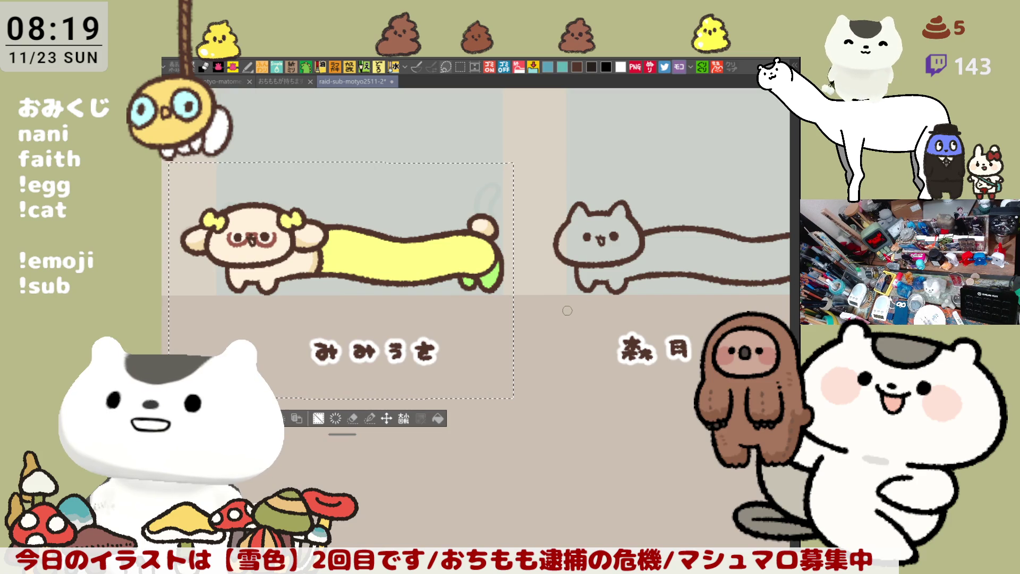
{"action": "key", "text": "ctrl+d"}
{"action": "mouse_move", "coordinate": [570, 304]}
{"action": "left_mouse_down"}
{"action": "mouse_move", "coordinate": [475, 356]}
{"action": "mouse_move", "coordinate": [502, 376]}
{"action": "left_mouse_up"}
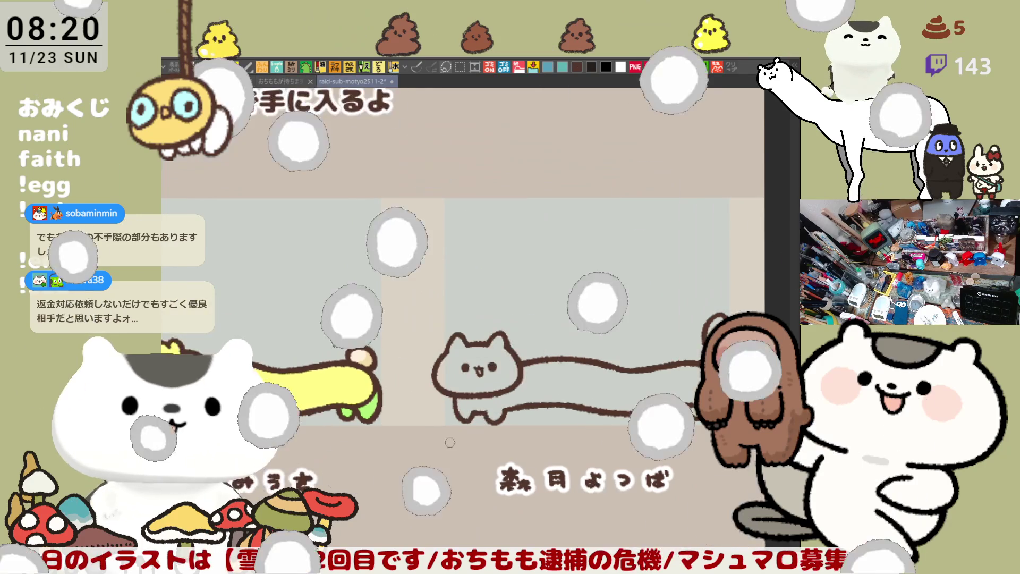
{"action": "scroll", "coordinate": [446, 415], "scroll_direction": "up", "scroll_amount": 3}
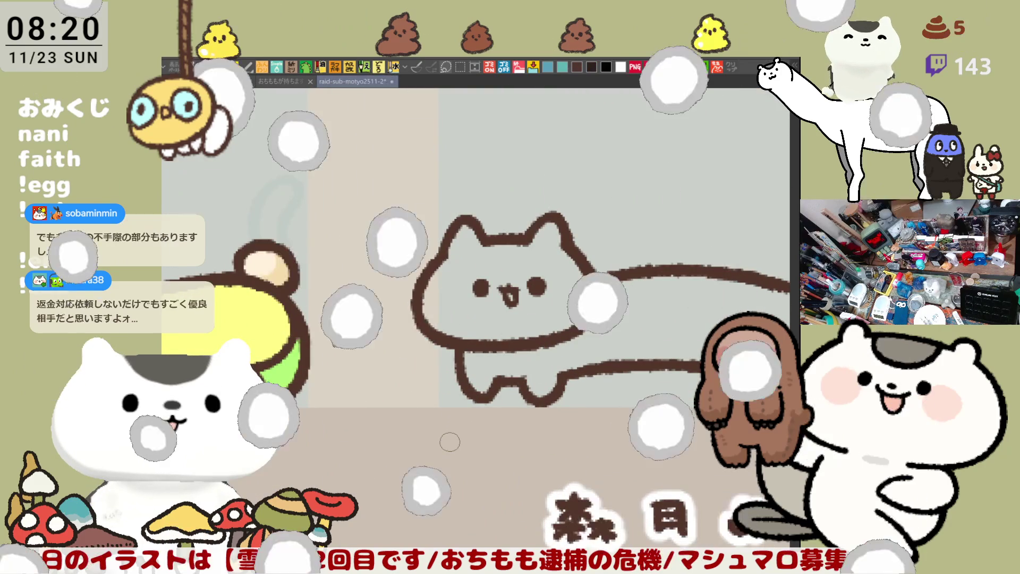
{"action": "left_click_drag", "start_coordinate": [624, 325], "coordinate": [541, 371]}
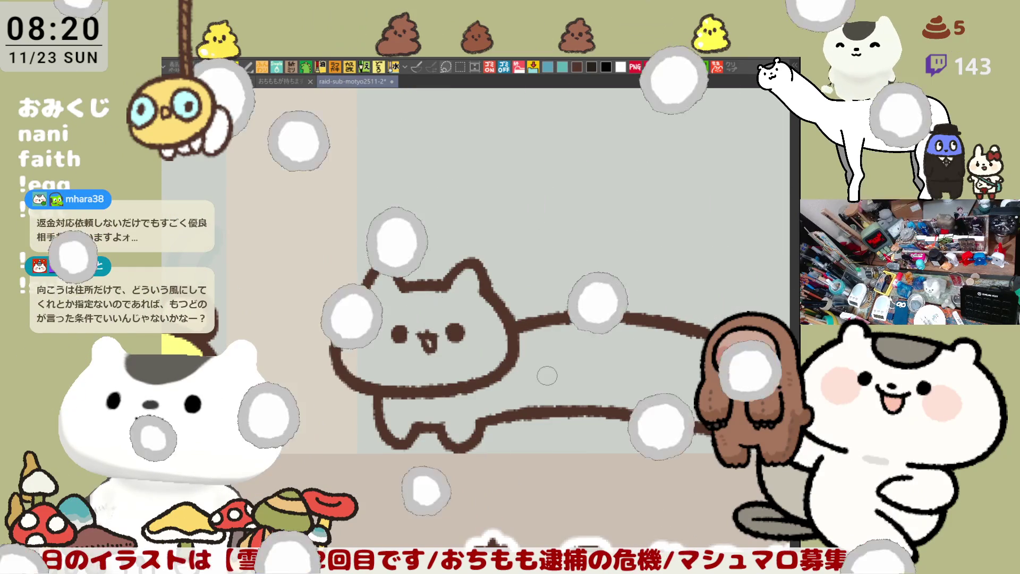
{"action": "left_click_drag", "start_coordinate": [679, 508], "coordinate": [754, 541]}
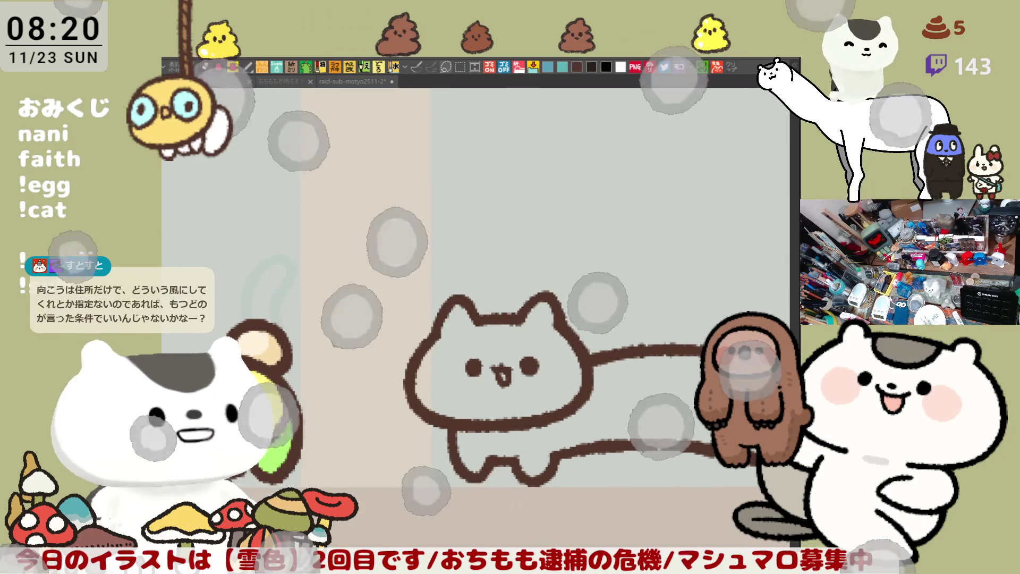
{"action": "mouse_move", "coordinate": [213, 436]}
{"action": "left_mouse_down"}
{"action": "mouse_move", "coordinate": [372, 361]}
{"action": "mouse_move", "coordinate": [541, 329]}
{"action": "mouse_move", "coordinate": [640, 398]}
{"action": "mouse_move", "coordinate": [231, 409]}
{"action": "left_mouse_up"}
{"action": "scroll", "coordinate": [496, 366], "scroll_direction": "up", "scroll_amount": 3}
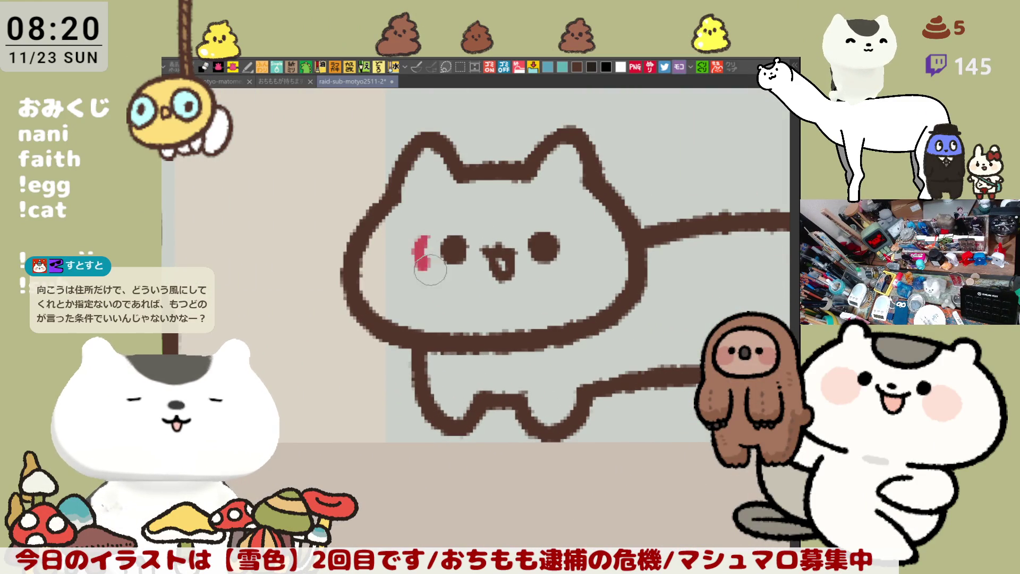
Draw a pink-red curve under the cat's left eye, redoing it until it sits right.
{"action": "left_click_drag", "start_coordinate": [429, 237], "coordinate": [463, 279]}
{"action": "key", "text": "ctrl+z"}
{"action": "mouse_move", "coordinate": [429, 237]}
{"action": "left_mouse_down"}
{"action": "mouse_move", "coordinate": [442, 277]}
{"action": "mouse_move", "coordinate": [475, 245]}
{"action": "mouse_move", "coordinate": [524, 242]}
{"action": "left_mouse_up"}
{"action": "key", "text": "ctrl+z"}
{"action": "key", "text": "ctrl+z"}
{"action": "left_click_drag", "start_coordinate": [424, 234], "coordinate": [489, 239]}
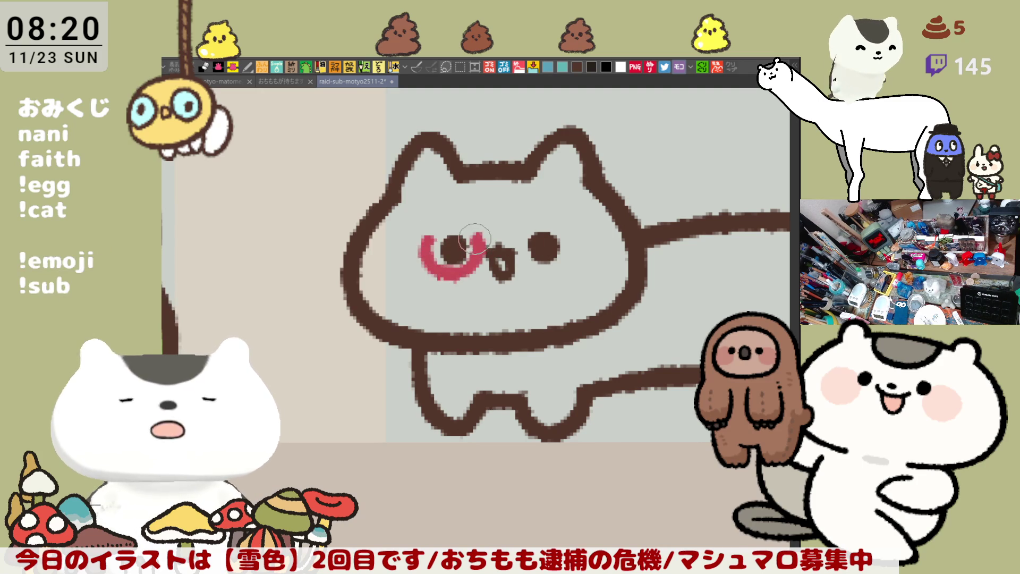
{"action": "key", "text": "ctrl+z"}
{"action": "mouse_move", "coordinate": [425, 237]}
{"action": "left_mouse_down"}
{"action": "mouse_move", "coordinate": [478, 250]}
{"action": "mouse_move", "coordinate": [492, 240]}
{"action": "mouse_move", "coordinate": [528, 245]}
{"action": "left_mouse_up"}
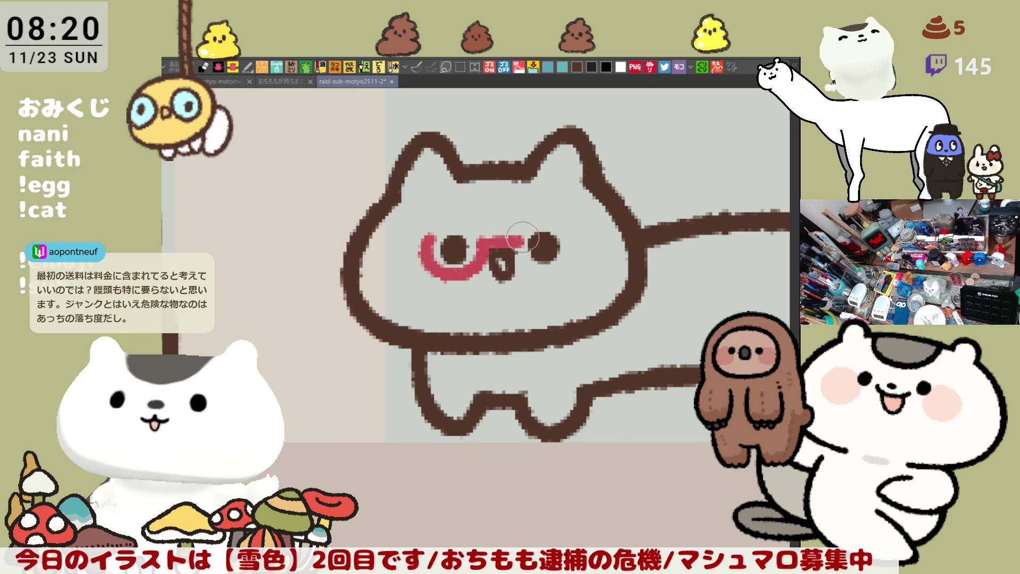
Draw a matching pink-red curve under the right eye, retrying until it matches.
{"action": "left_click_drag", "start_coordinate": [513, 239], "coordinate": [559, 274]}
{"action": "key", "text": "ctrl+z"}
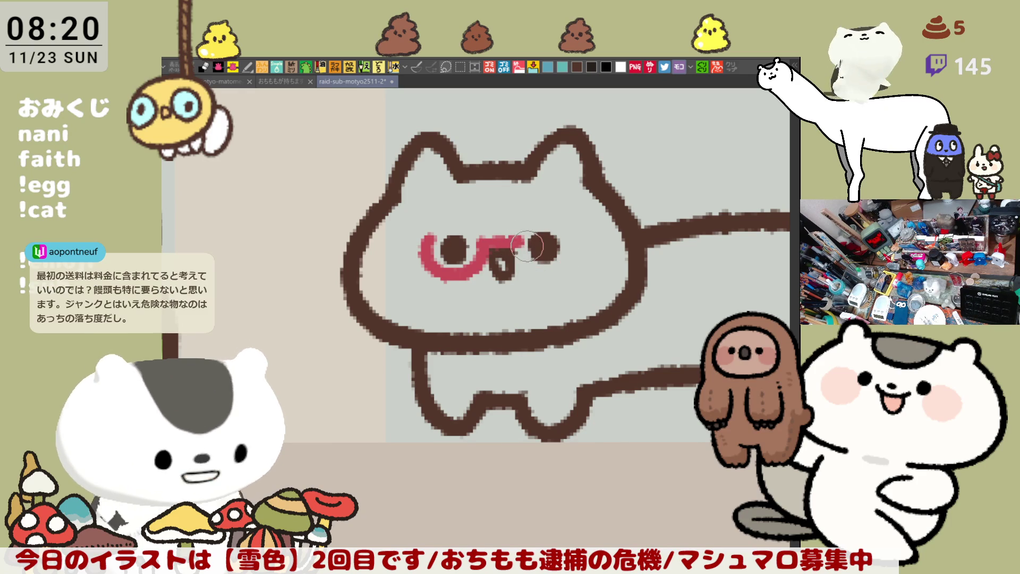
{"action": "left_click_drag", "start_coordinate": [515, 241], "coordinate": [580, 230]}
{"action": "key", "text": "ctrl+z"}
{"action": "left_click_drag", "start_coordinate": [513, 242], "coordinate": [573, 234]}
{"action": "key", "text": "ctrl+z"}
{"action": "mouse_move", "coordinate": [513, 241]}
{"action": "left_mouse_down"}
{"action": "mouse_move", "coordinate": [585, 249]}
{"action": "mouse_move", "coordinate": [578, 231]}
{"action": "left_mouse_up"}
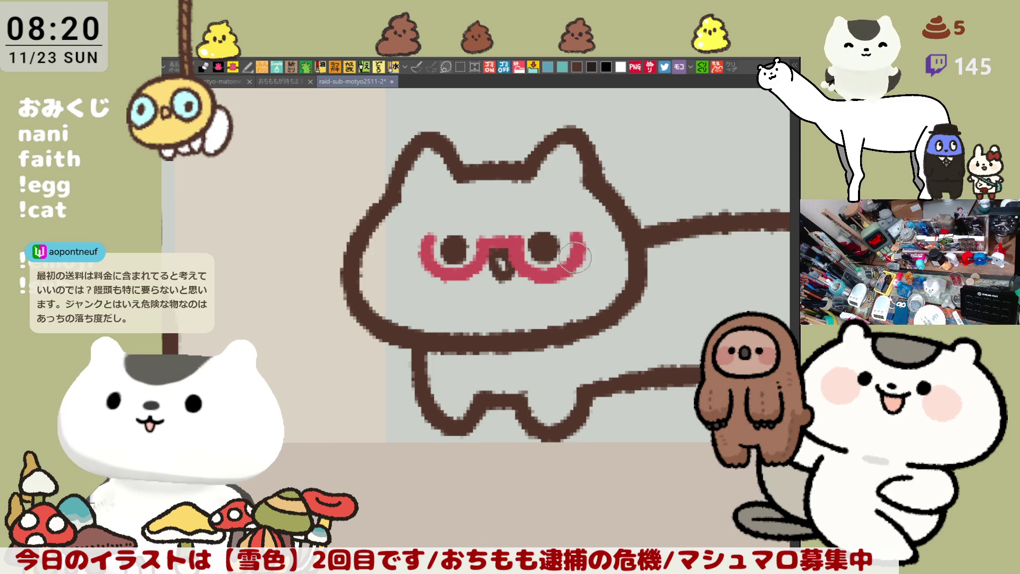
{"action": "key", "text": "ctrl+z"}
{"action": "mouse_move", "coordinate": [513, 242]}
{"action": "left_mouse_down"}
{"action": "mouse_move", "coordinate": [552, 277]}
{"action": "mouse_move", "coordinate": [581, 231]}
{"action": "left_mouse_up"}
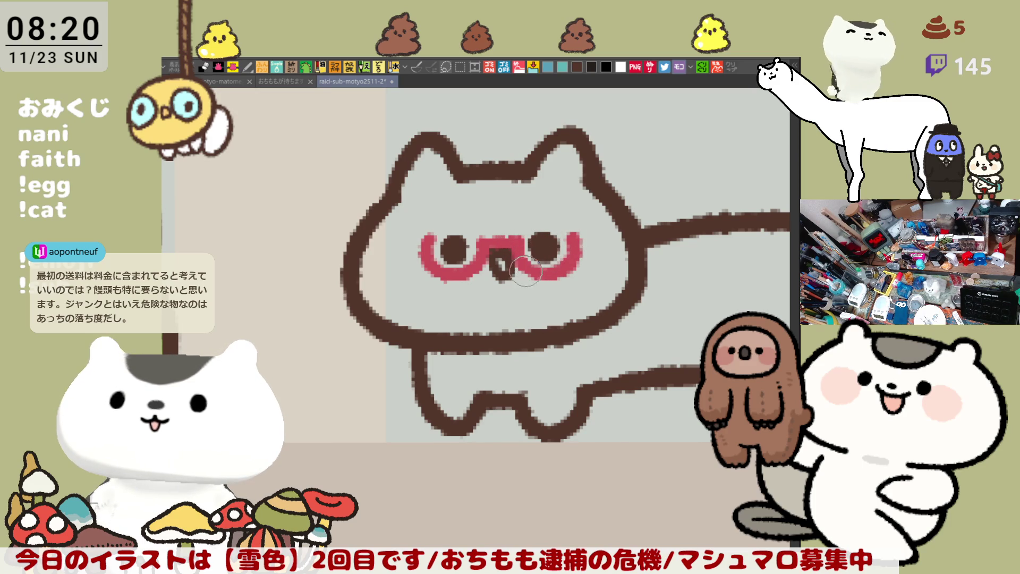
Erase the outline between the cat's right ear and tail.
{"action": "left_click_drag", "start_coordinate": [563, 303], "coordinate": [540, 278]}
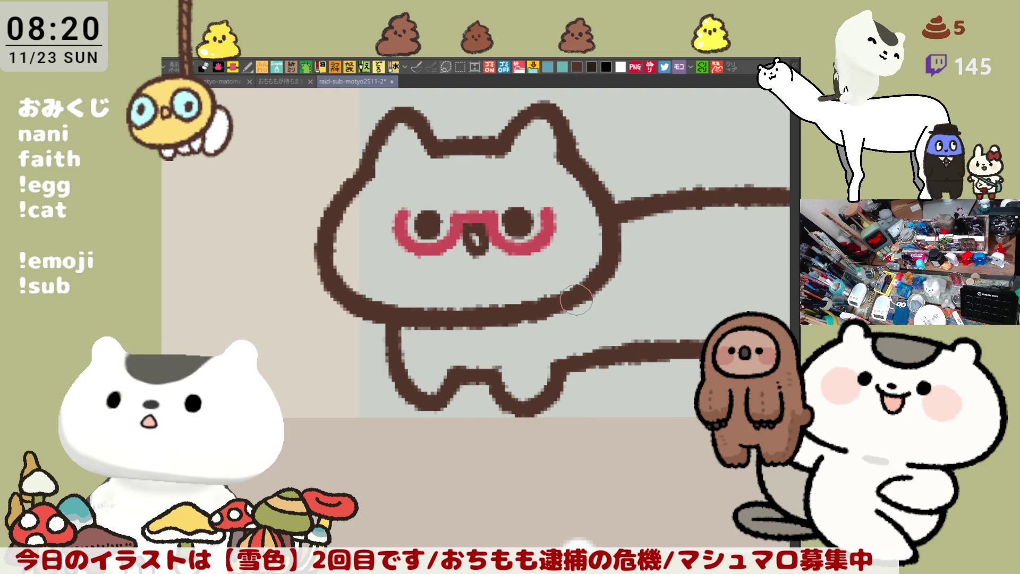
{"action": "left_click_drag", "start_coordinate": [592, 314], "coordinate": [574, 369]}
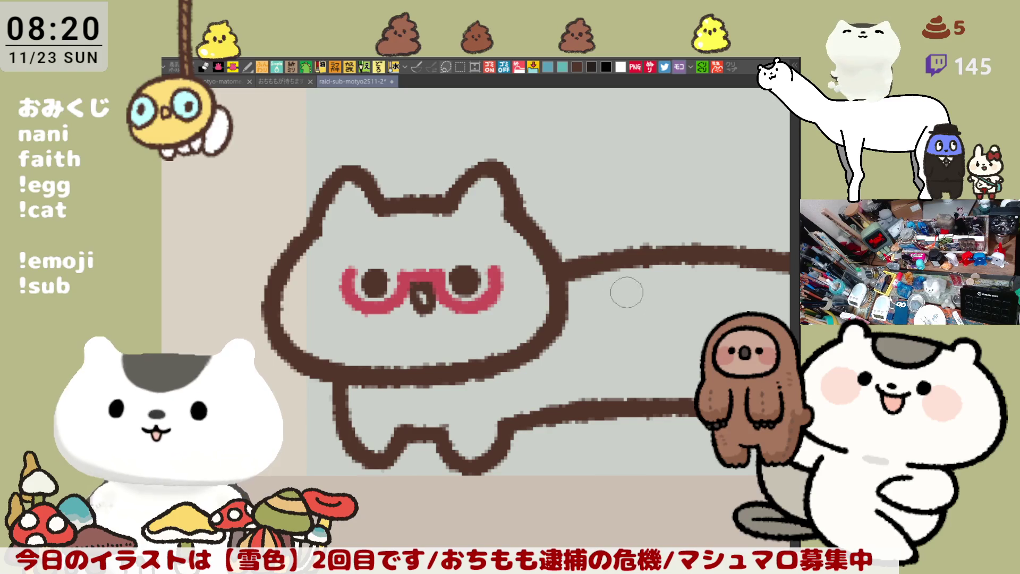
{"action": "mouse_move", "coordinate": [546, 244]}
{"action": "left_mouse_down"}
{"action": "mouse_move", "coordinate": [555, 231]}
{"action": "mouse_move", "coordinate": [547, 269]}
{"action": "mouse_move", "coordinate": [531, 262]}
{"action": "mouse_move", "coordinate": [554, 239]}
{"action": "mouse_move", "coordinate": [563, 263]}
{"action": "mouse_move", "coordinate": [525, 256]}
{"action": "mouse_move", "coordinate": [543, 247]}
{"action": "left_mouse_up"}
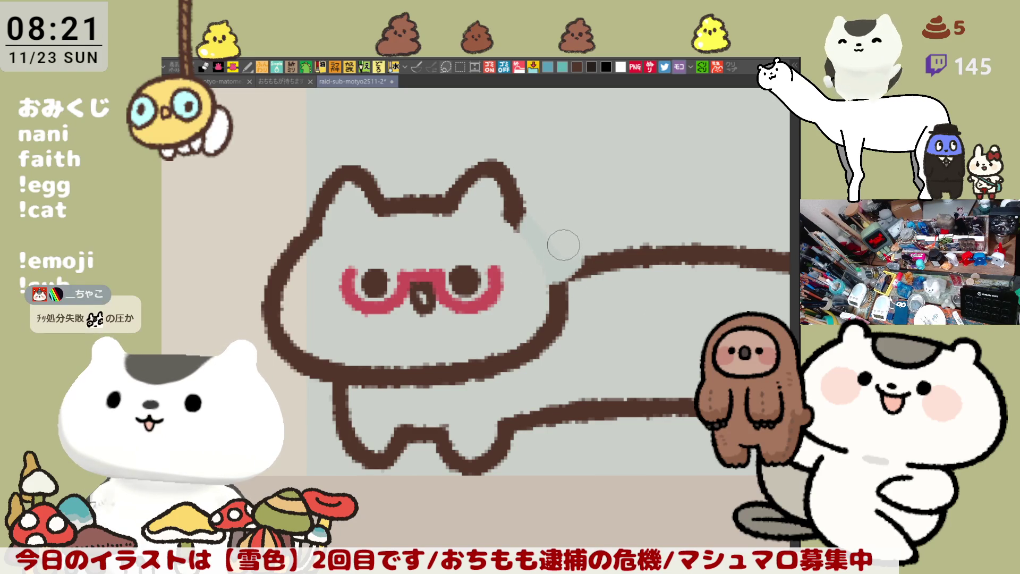
Save the drawing and start an arc running down from the cat's right ear.
{"action": "key", "text": "ctrl+s"}
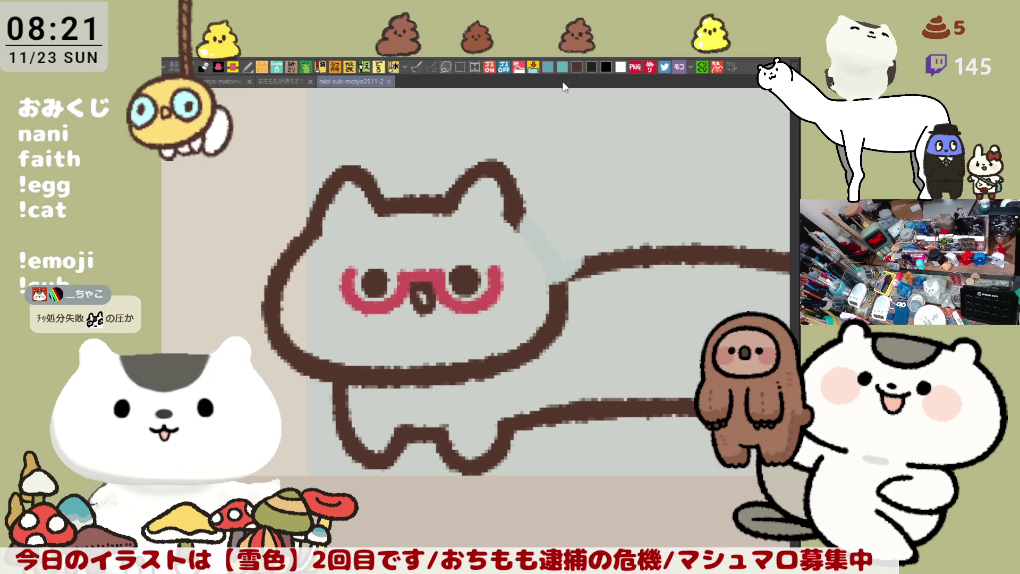
{"action": "left_click", "coordinate": [579, 63]}
{"action": "mouse_move", "coordinate": [527, 204]}
{"action": "left_mouse_down"}
{"action": "mouse_move", "coordinate": [551, 288]}
{"action": "mouse_move", "coordinate": [541, 245]}
{"action": "left_mouse_up"}
{"action": "key", "text": "ctrl+z"}
{"action": "key", "text": "ctrl+y"}
{"action": "key", "text": "ctrl+z"}
{"action": "left_click_drag", "start_coordinate": [540, 203], "coordinate": [525, 281]}
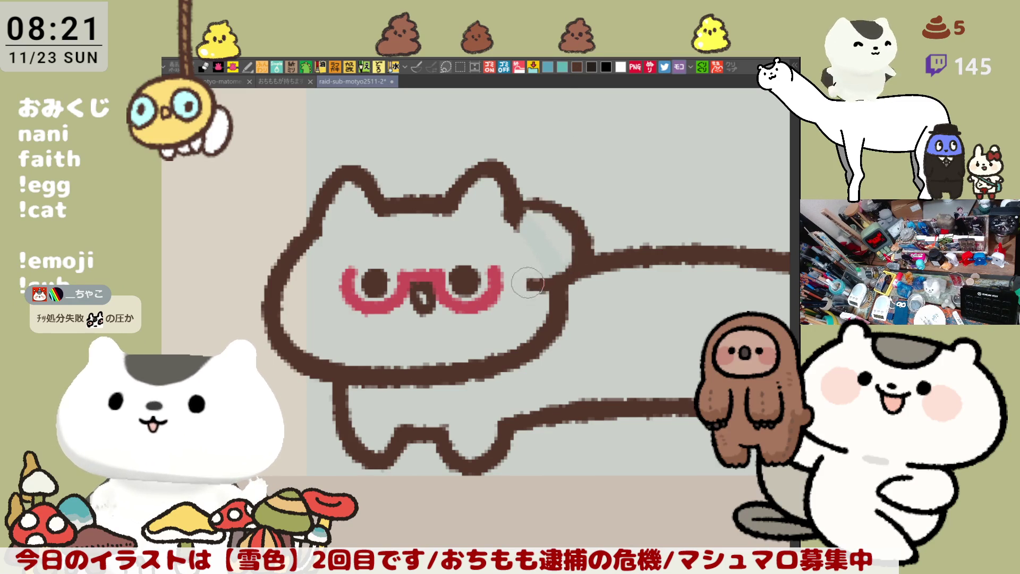
{"action": "key", "text": "ctrl+z"}
{"action": "mouse_move", "coordinate": [536, 200]}
{"action": "left_mouse_down"}
{"action": "mouse_move", "coordinate": [582, 263]}
{"action": "mouse_move", "coordinate": [526, 280]}
{"action": "left_mouse_up"}
Complete the rounded bump outline beside the right ear, closing its gaps.
{"action": "mouse_move", "coordinate": [533, 208]}
{"action": "left_mouse_down"}
{"action": "mouse_move", "coordinate": [523, 266]}
{"action": "mouse_move", "coordinate": [558, 294]}
{"action": "left_mouse_up"}
{"action": "key", "text": "ctrl+z"}
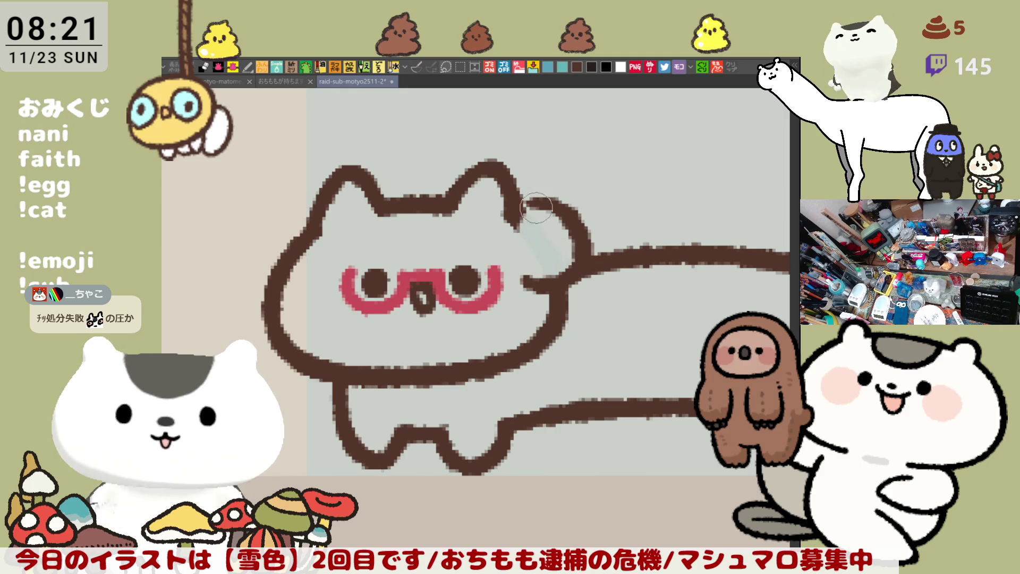
{"action": "key", "text": "ctrl+z"}
{"action": "mouse_move", "coordinate": [539, 205]}
{"action": "left_mouse_down"}
{"action": "mouse_move", "coordinate": [582, 255]}
{"action": "mouse_move", "coordinate": [526, 282]}
{"action": "left_mouse_up"}
{"action": "key", "text": "ctrl+z"}
{"action": "mouse_move", "coordinate": [541, 205]}
{"action": "left_mouse_down"}
{"action": "mouse_move", "coordinate": [557, 289]}
{"action": "mouse_move", "coordinate": [528, 237]}
{"action": "mouse_move", "coordinate": [550, 244]}
{"action": "left_mouse_up"}
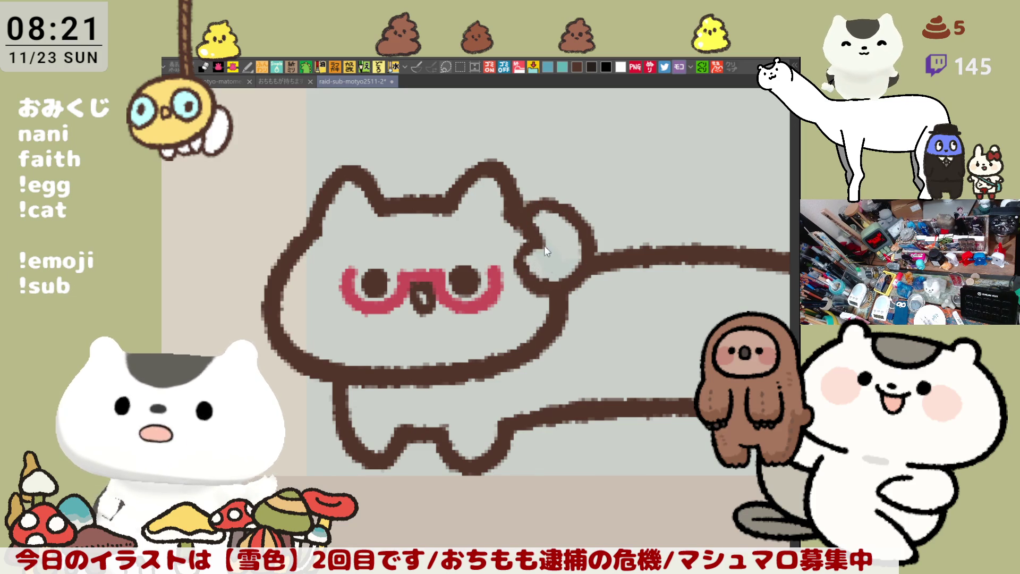
{"action": "mouse_move", "coordinate": [519, 259]}
{"action": "left_mouse_down"}
{"action": "mouse_move", "coordinate": [526, 279]}
{"action": "mouse_move", "coordinate": [542, 212]}
{"action": "mouse_move", "coordinate": [579, 224]}
{"action": "mouse_move", "coordinate": [541, 226]}
{"action": "left_mouse_up"}
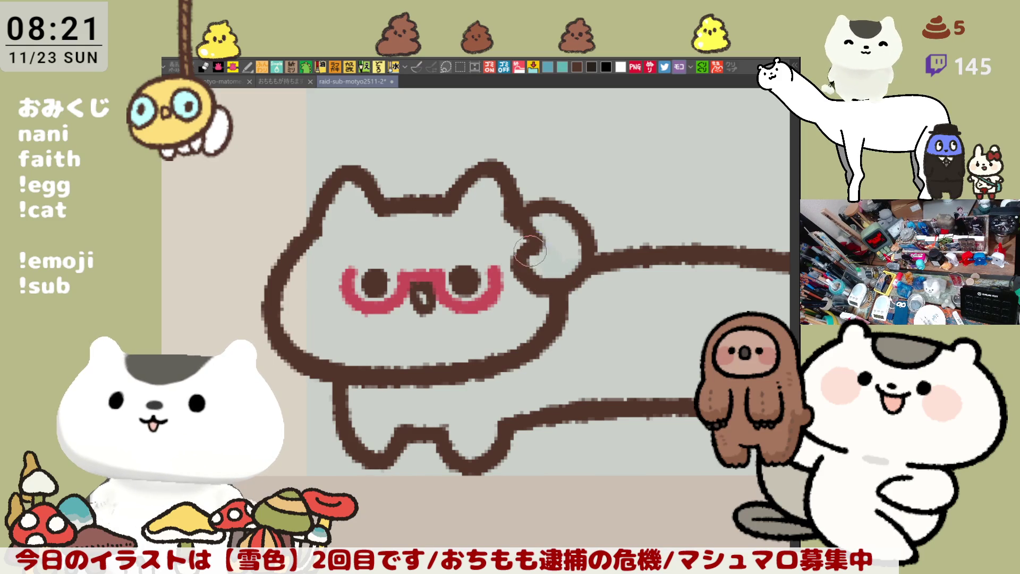
{"action": "mouse_move", "coordinate": [570, 216]}
{"action": "left_mouse_down"}
{"action": "mouse_move", "coordinate": [589, 240]}
{"action": "mouse_move", "coordinate": [548, 265]}
{"action": "mouse_move", "coordinate": [542, 298]}
{"action": "mouse_move", "coordinate": [502, 262]}
{"action": "mouse_move", "coordinate": [547, 298]}
{"action": "mouse_move", "coordinate": [549, 313]}
{"action": "left_mouse_up"}
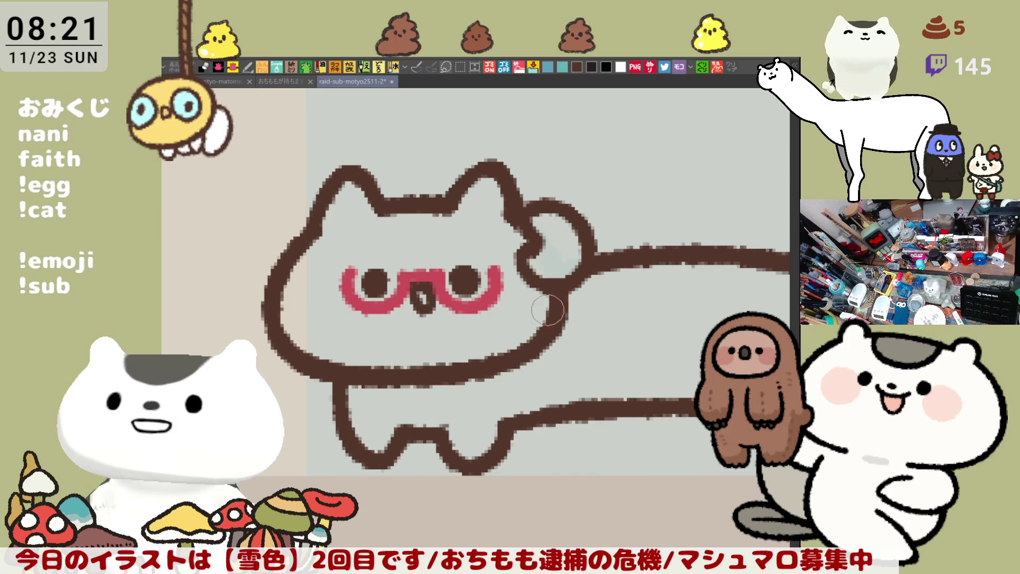
{"action": "mouse_move", "coordinate": [526, 231]}
{"action": "left_mouse_down"}
{"action": "mouse_move", "coordinate": [530, 258]}
{"action": "mouse_move", "coordinate": [545, 250]}
{"action": "left_mouse_up"}
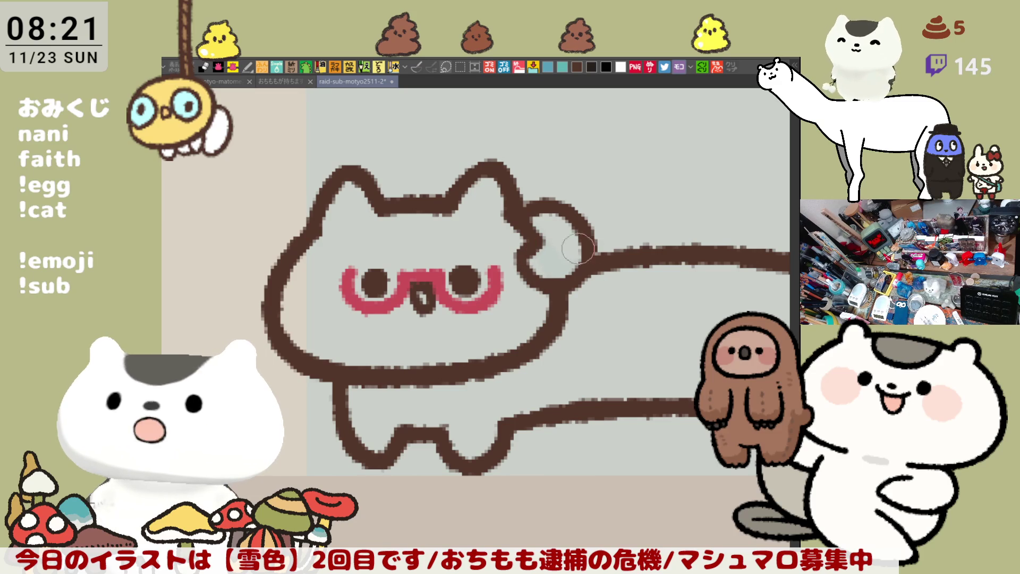
Sketch small flower petal strokes by the cat's cheek.
{"action": "mouse_move", "coordinate": [613, 297]}
{"action": "left_mouse_down"}
{"action": "mouse_move", "coordinate": [513, 258]}
{"action": "mouse_move", "coordinate": [520, 263]}
{"action": "left_mouse_up"}
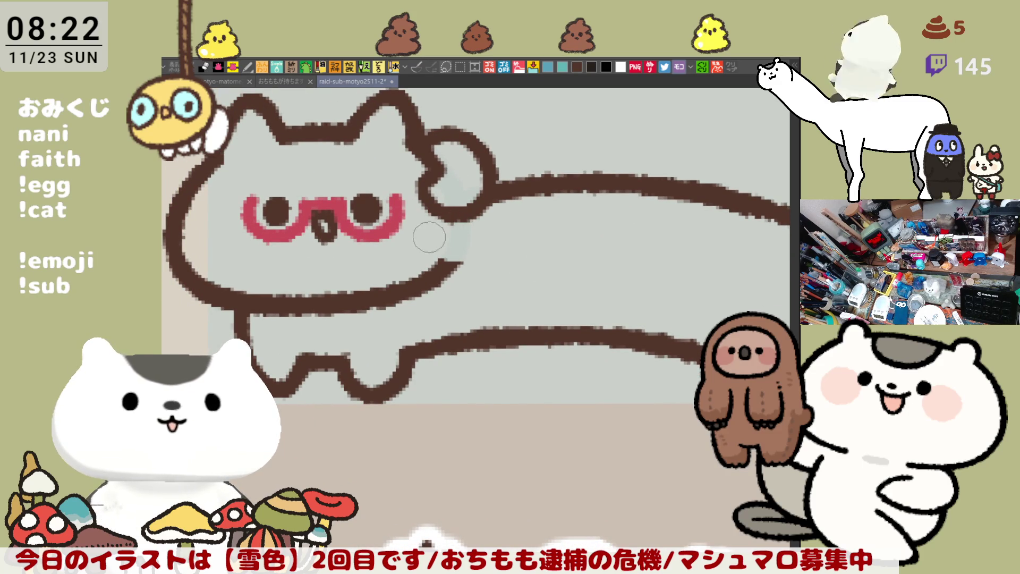
{"action": "left_click_drag", "start_coordinate": [458, 248], "coordinate": [446, 266]}
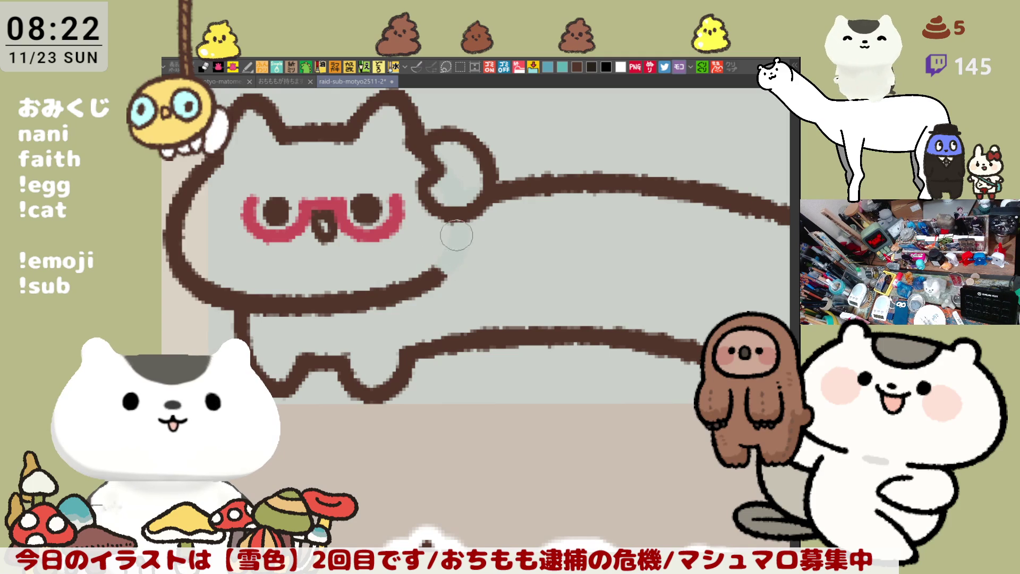
{"action": "mouse_move", "coordinate": [466, 225]}
{"action": "left_mouse_down"}
{"action": "mouse_move", "coordinate": [440, 234]}
{"action": "mouse_move", "coordinate": [467, 225]}
{"action": "mouse_move", "coordinate": [444, 230]}
{"action": "mouse_move", "coordinate": [465, 234]}
{"action": "mouse_move", "coordinate": [441, 224]}
{"action": "mouse_move", "coordinate": [457, 229]}
{"action": "mouse_move", "coordinate": [428, 235]}
{"action": "mouse_move", "coordinate": [439, 245]}
{"action": "mouse_move", "coordinate": [449, 221]}
{"action": "mouse_move", "coordinate": [439, 250]}
{"action": "mouse_move", "coordinate": [444, 232]}
{"action": "mouse_move", "coordinate": [431, 246]}
{"action": "mouse_move", "coordinate": [441, 258]}
{"action": "mouse_move", "coordinate": [462, 237]}
{"action": "mouse_move", "coordinate": [474, 247]}
{"action": "mouse_move", "coordinate": [452, 256]}
{"action": "mouse_move", "coordinate": [458, 242]}
{"action": "mouse_move", "coordinate": [446, 229]}
{"action": "mouse_move", "coordinate": [460, 233]}
{"action": "mouse_move", "coordinate": [470, 255]}
{"action": "mouse_move", "coordinate": [457, 263]}
{"action": "mouse_move", "coordinate": [444, 245]}
{"action": "mouse_move", "coordinate": [452, 224]}
{"action": "mouse_move", "coordinate": [428, 224]}
{"action": "mouse_move", "coordinate": [436, 209]}
{"action": "mouse_move", "coordinate": [457, 218]}
{"action": "mouse_move", "coordinate": [428, 218]}
{"action": "mouse_move", "coordinate": [438, 229]}
{"action": "left_mouse_up"}
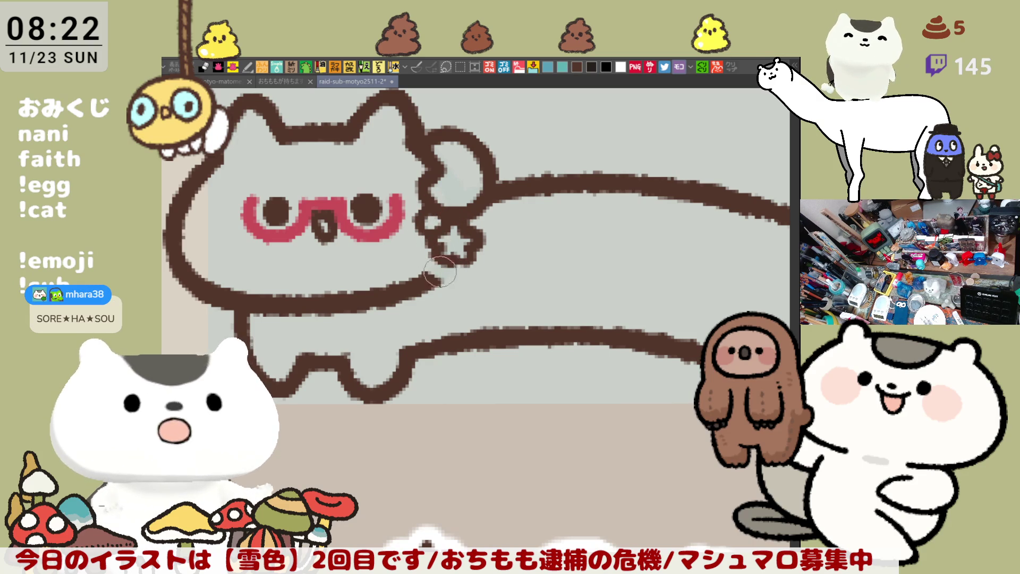
Repaint the brown ear-to-back join as a small rounded lobe outline.
{"action": "left_click_drag", "start_coordinate": [433, 282], "coordinate": [446, 287]}
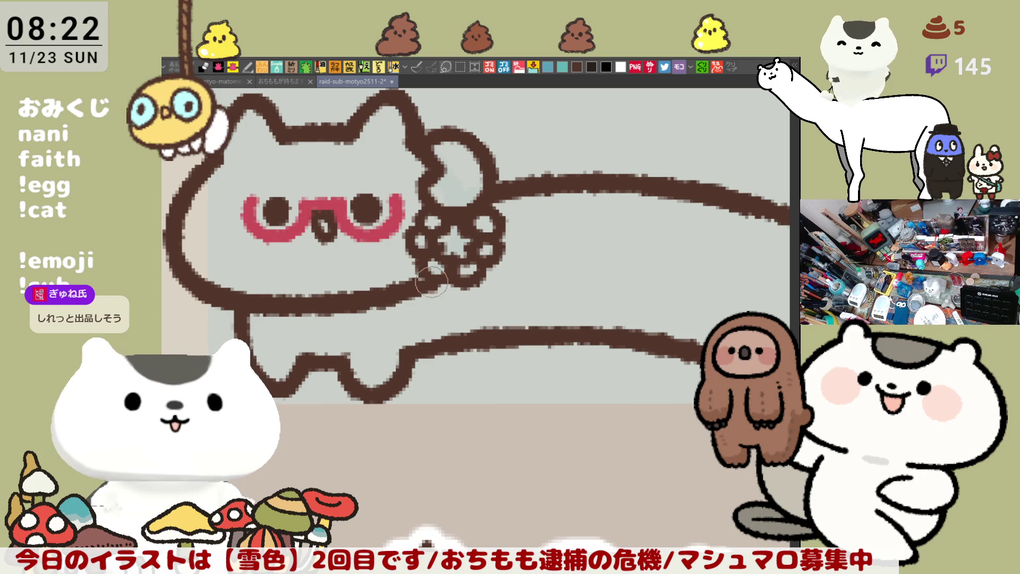
{"action": "left_click_drag", "start_coordinate": [466, 259], "coordinate": [458, 280]}
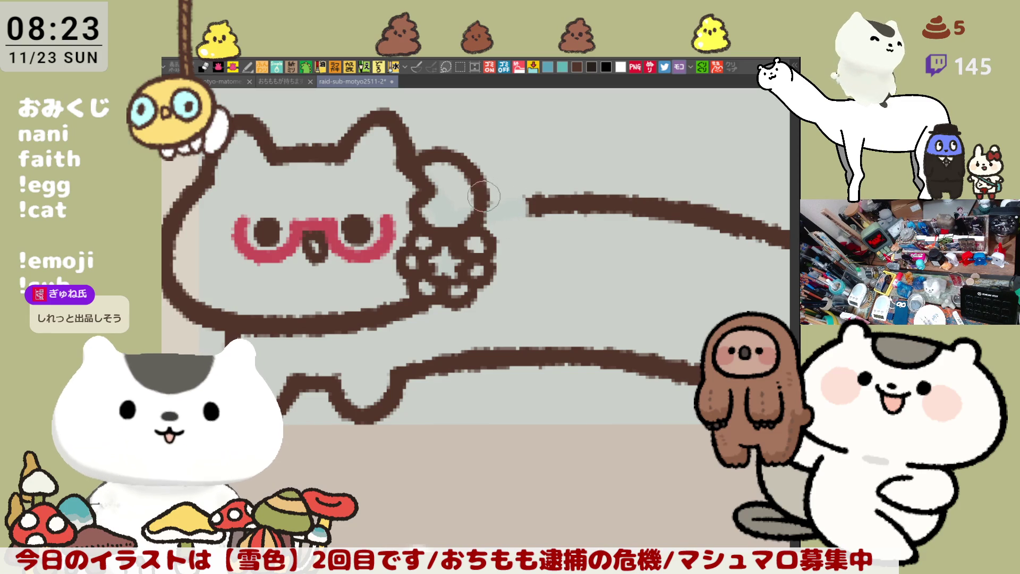
{"action": "left_click_drag", "start_coordinate": [503, 201], "coordinate": [538, 197]}
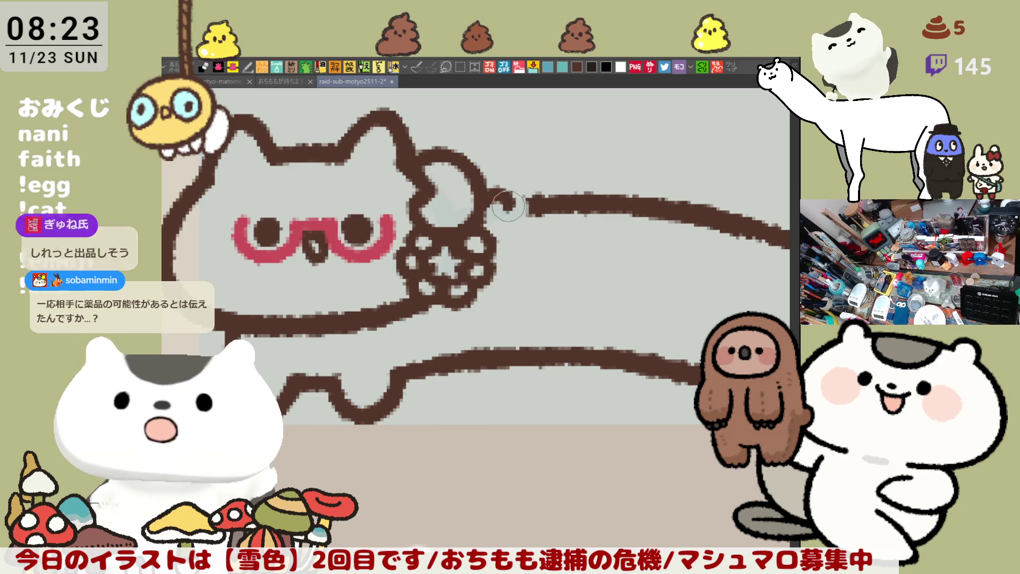
{"action": "left_click_drag", "start_coordinate": [499, 204], "coordinate": [525, 242]}
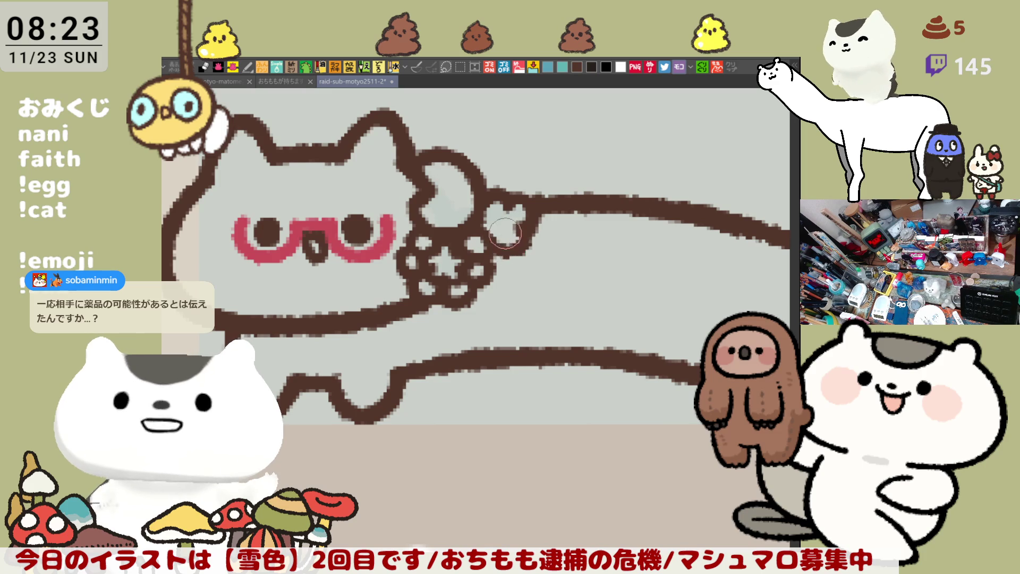
{"action": "key", "text": "ctrl+z"}
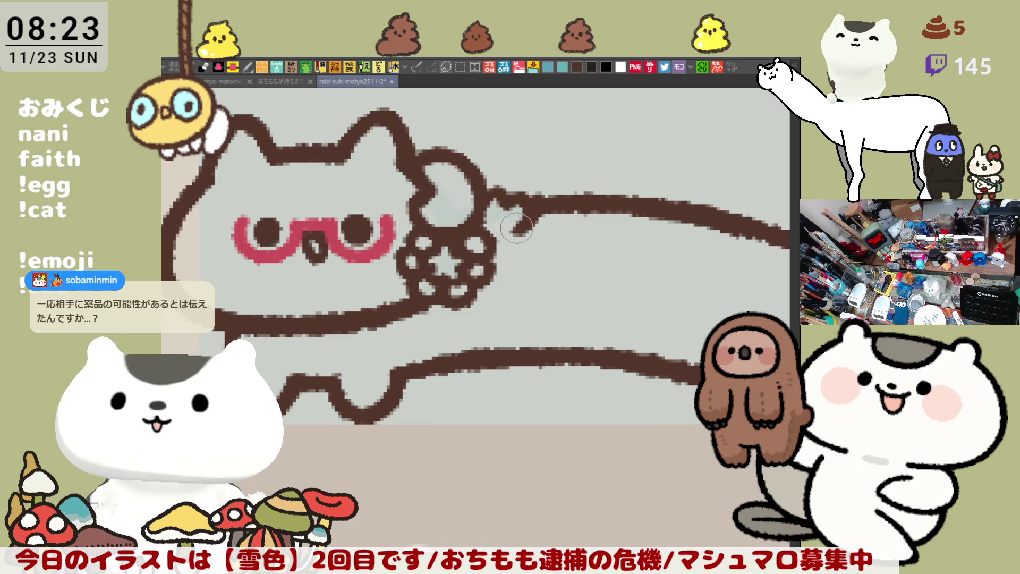
{"action": "mouse_move", "coordinate": [528, 234]}
{"action": "left_mouse_down"}
{"action": "mouse_move", "coordinate": [513, 247]}
{"action": "mouse_move", "coordinate": [495, 231]}
{"action": "left_mouse_up"}
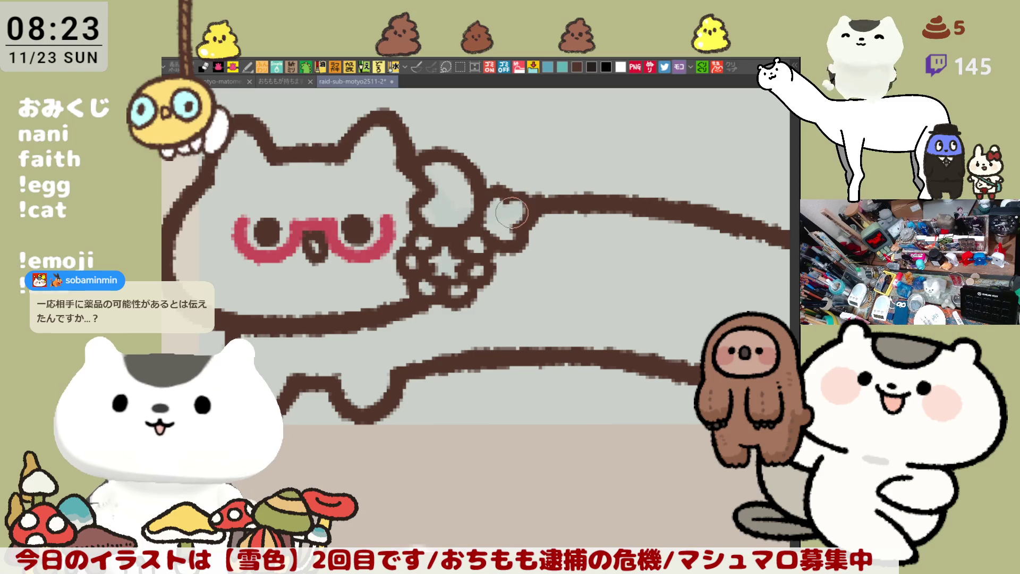
{"action": "mouse_move", "coordinate": [510, 197]}
{"action": "left_mouse_down"}
{"action": "mouse_move", "coordinate": [529, 203]}
{"action": "mouse_move", "coordinate": [521, 234]}
{"action": "mouse_move", "coordinate": [505, 274]}
{"action": "mouse_move", "coordinate": [488, 279]}
{"action": "left_mouse_up"}
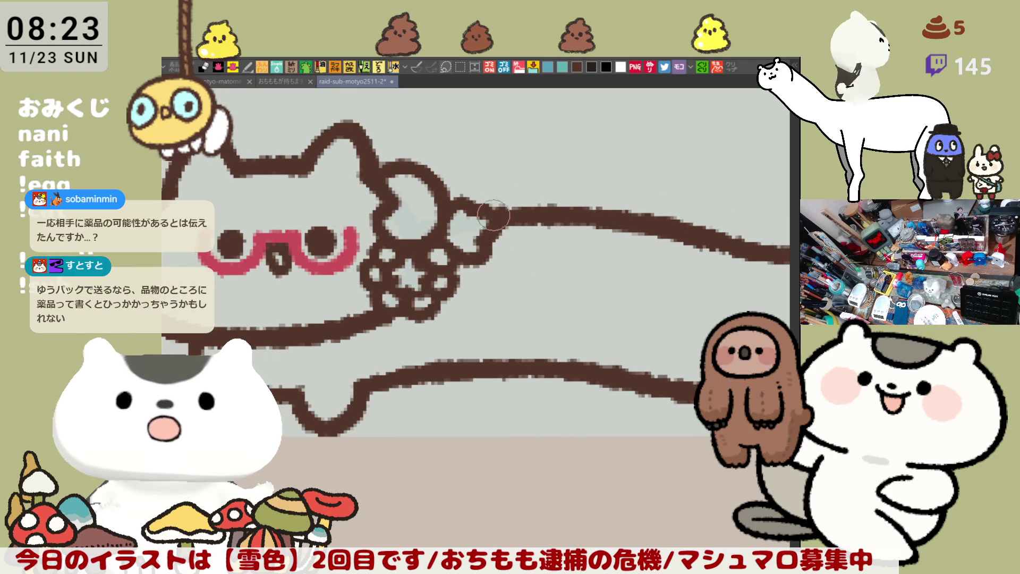
{"action": "mouse_move", "coordinate": [468, 237]}
{"action": "left_mouse_down"}
{"action": "mouse_move", "coordinate": [496, 213]}
{"action": "mouse_move", "coordinate": [466, 274]}
{"action": "mouse_move", "coordinate": [428, 248]}
{"action": "left_mouse_up"}
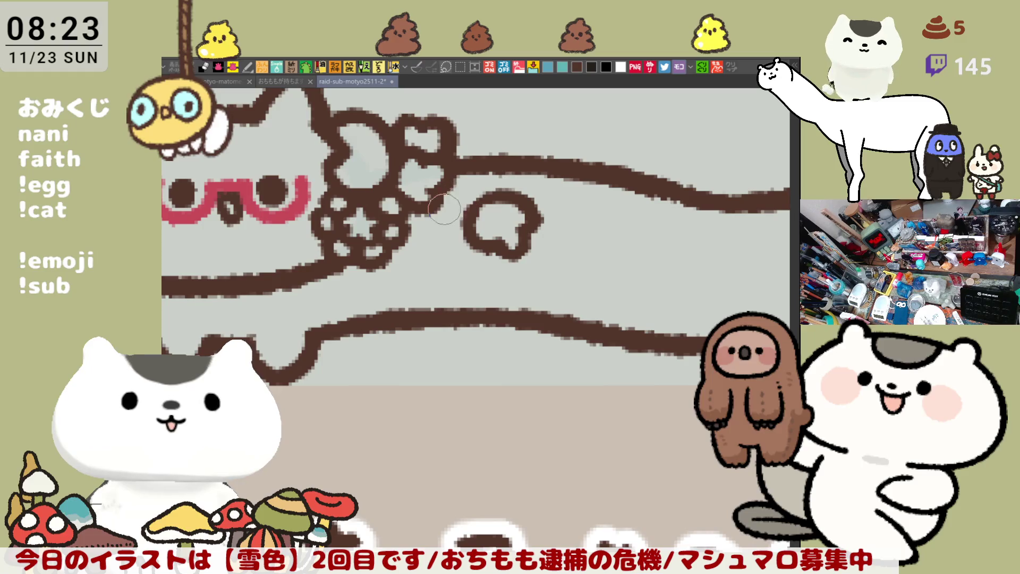
Erase part of the upper back line and draw a bumpy brown flower loop there.
{"action": "mouse_move", "coordinate": [454, 197]}
{"action": "left_mouse_down"}
{"action": "mouse_move", "coordinate": [466, 218]}
{"action": "mouse_move", "coordinate": [452, 191]}
{"action": "mouse_move", "coordinate": [478, 206]}
{"action": "mouse_move", "coordinate": [433, 205]}
{"action": "mouse_move", "coordinate": [452, 228]}
{"action": "mouse_move", "coordinate": [468, 207]}
{"action": "mouse_move", "coordinate": [458, 228]}
{"action": "left_mouse_up"}
{"action": "scroll", "coordinate": [455, 245], "scroll_direction": "up", "scroll_amount": 2}
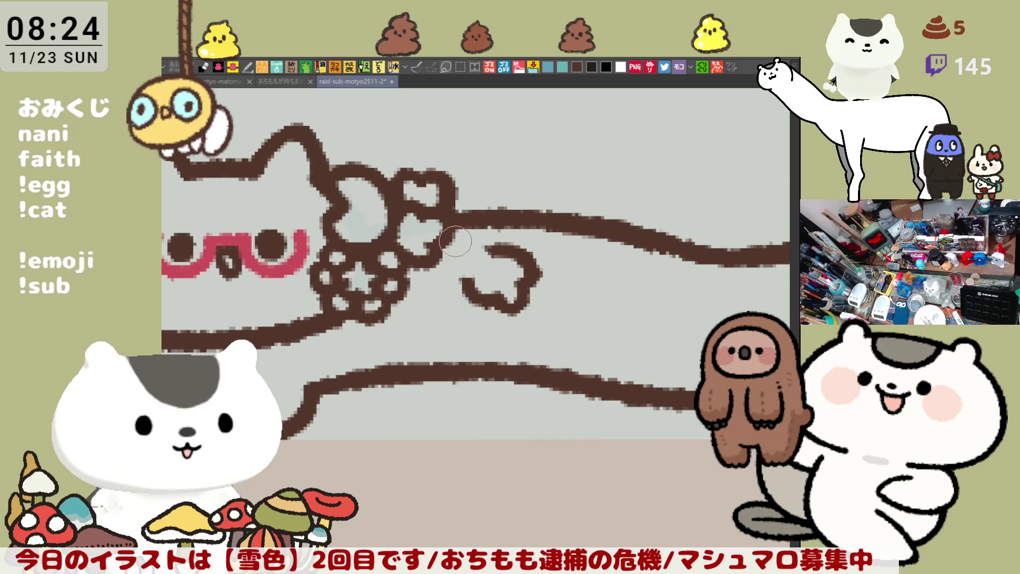
{"action": "mouse_move", "coordinate": [463, 237]}
{"action": "left_mouse_down"}
{"action": "mouse_move", "coordinate": [478, 250]}
{"action": "mouse_move", "coordinate": [459, 242]}
{"action": "mouse_move", "coordinate": [465, 234]}
{"action": "mouse_move", "coordinate": [472, 251]}
{"action": "mouse_move", "coordinate": [451, 268]}
{"action": "mouse_move", "coordinate": [456, 234]}
{"action": "mouse_move", "coordinate": [481, 247]}
{"action": "mouse_move", "coordinate": [449, 250]}
{"action": "mouse_move", "coordinate": [461, 268]}
{"action": "mouse_move", "coordinate": [481, 259]}
{"action": "mouse_move", "coordinate": [465, 274]}
{"action": "left_mouse_up"}
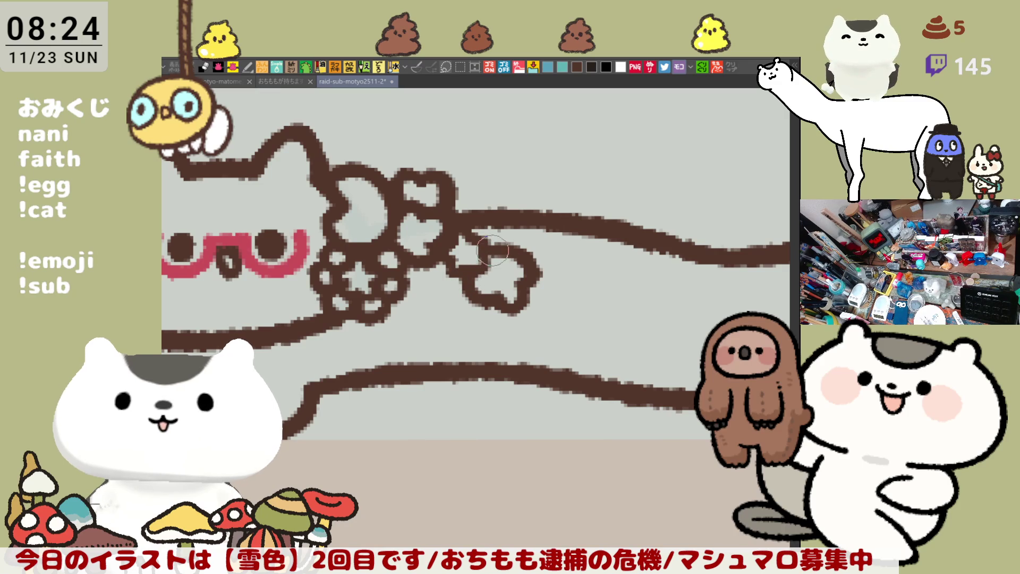
{"action": "left_click_drag", "start_coordinate": [552, 278], "coordinate": [461, 290]}
{"action": "mouse_move", "coordinate": [512, 229]}
{"action": "left_mouse_down"}
{"action": "mouse_move", "coordinate": [494, 221]}
{"action": "mouse_move", "coordinate": [505, 216]}
{"action": "mouse_move", "coordinate": [522, 248]}
{"action": "mouse_move", "coordinate": [481, 269]}
{"action": "mouse_move", "coordinate": [529, 282]}
{"action": "mouse_move", "coordinate": [441, 296]}
{"action": "mouse_move", "coordinate": [462, 267]}
{"action": "mouse_move", "coordinate": [506, 297]}
{"action": "left_mouse_up"}
{"action": "mouse_move", "coordinate": [457, 277]}
{"action": "left_mouse_down"}
{"action": "mouse_move", "coordinate": [495, 243]}
{"action": "mouse_move", "coordinate": [534, 269]}
{"action": "mouse_move", "coordinate": [492, 307]}
{"action": "left_mouse_up"}
{"action": "mouse_move", "coordinate": [553, 282]}
{"action": "left_mouse_down"}
{"action": "mouse_move", "coordinate": [489, 292]}
{"action": "mouse_move", "coordinate": [561, 277]}
{"action": "left_mouse_up"}
{"action": "left_click_drag", "start_coordinate": [445, 285], "coordinate": [549, 278]}
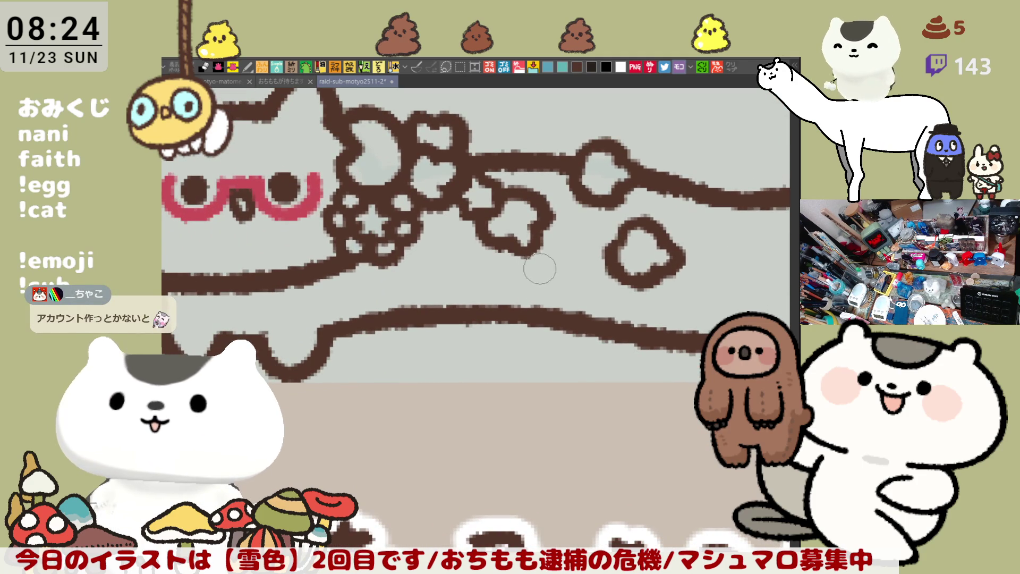
{"action": "mouse_move", "coordinate": [532, 252]}
{"action": "left_mouse_down"}
{"action": "mouse_move", "coordinate": [552, 225]}
{"action": "mouse_move", "coordinate": [543, 219]}
{"action": "left_mouse_up"}
Try connecting the flower loop to the right flower, then undo the connectors.
{"action": "mouse_move", "coordinate": [591, 250]}
{"action": "left_mouse_down"}
{"action": "mouse_move", "coordinate": [532, 238]}
{"action": "mouse_move", "coordinate": [541, 253]}
{"action": "left_mouse_up"}
{"action": "left_click_drag", "start_coordinate": [484, 215], "coordinate": [553, 231]}
{"action": "key", "text": "ctrl+z"}
{"action": "left_click_drag", "start_coordinate": [481, 215], "coordinate": [554, 230]}
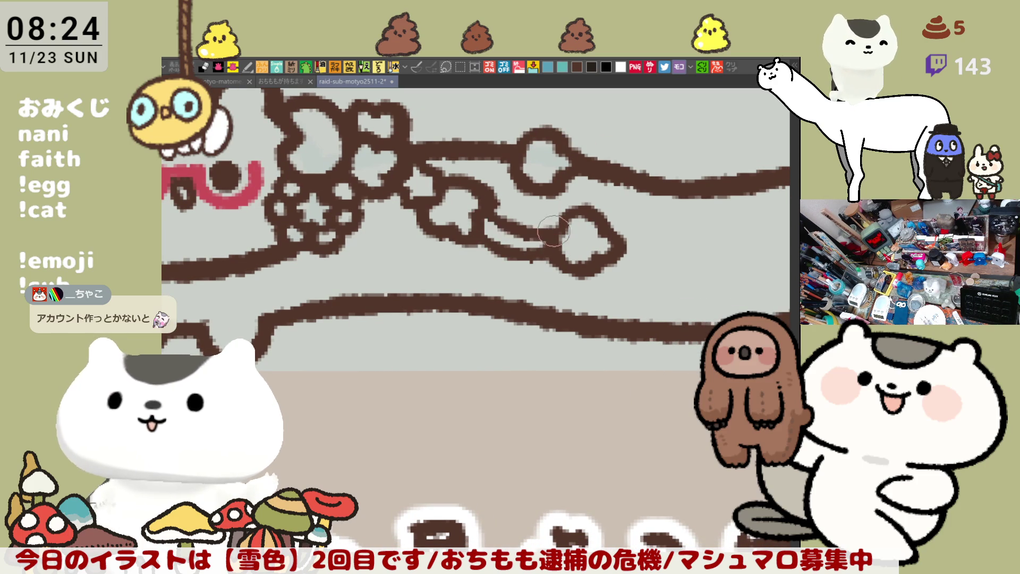
{"action": "key", "text": "ctrl+z"}
{"action": "key", "text": "ctrl+z"}
{"action": "left_click_drag", "start_coordinate": [481, 216], "coordinate": [553, 230]}
{"action": "key", "text": "ctrl+z"}
{"action": "left_click_drag", "start_coordinate": [481, 215], "coordinate": [554, 246]}
{"action": "left_click_drag", "start_coordinate": [481, 215], "coordinate": [558, 233]}
{"action": "key", "text": "ctrl+z"}
{"action": "mouse_move", "coordinate": [481, 215]}
{"action": "left_mouse_down"}
{"action": "mouse_move", "coordinate": [563, 228]}
{"action": "mouse_move", "coordinate": [555, 260]}
{"action": "mouse_move", "coordinate": [510, 219]}
{"action": "mouse_move", "coordinate": [574, 234]}
{"action": "mouse_move", "coordinate": [563, 242]}
{"action": "mouse_move", "coordinate": [606, 272]}
{"action": "mouse_move", "coordinate": [501, 285]}
{"action": "left_mouse_up"}
{"action": "key", "text": "ctrl+z"}
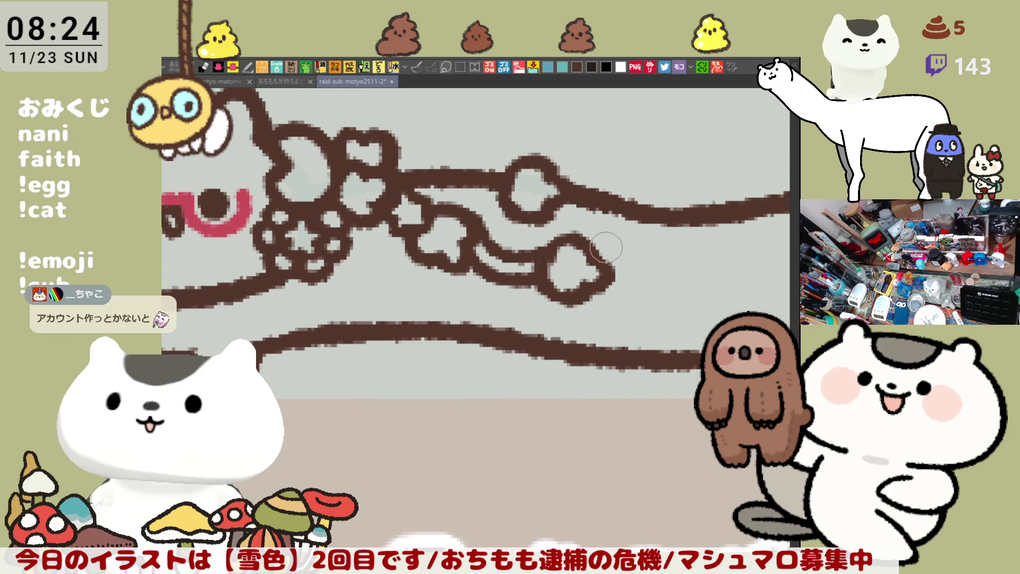
{"action": "key", "text": "ctrl+z"}
{"action": "key", "text": "ctrl+z"}
{"action": "scroll", "coordinate": [573, 317], "scroll_direction": "down", "scroll_amount": 5}
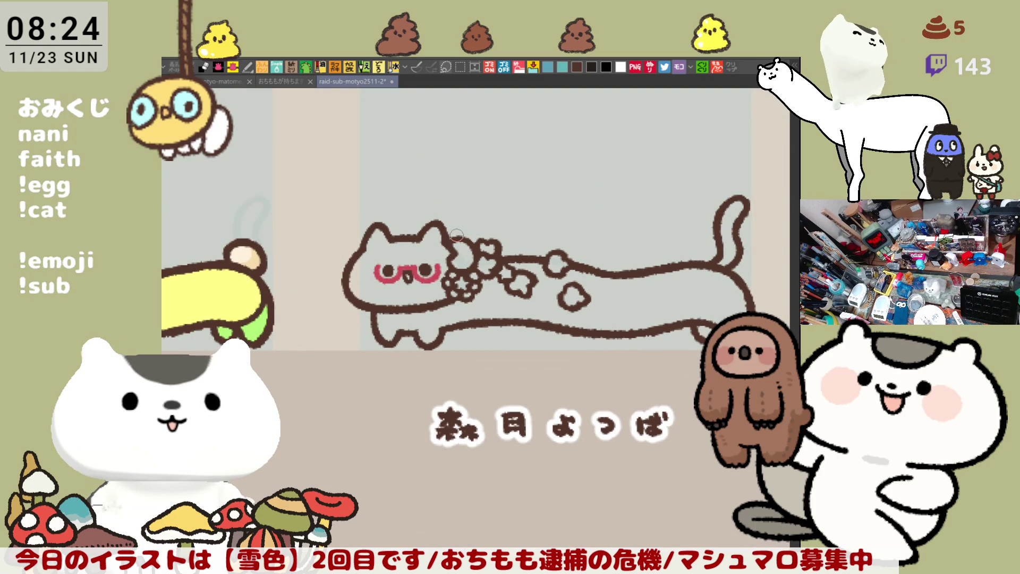
{"action": "scroll", "coordinate": [457, 235], "scroll_direction": "up", "scroll_amount": 2}
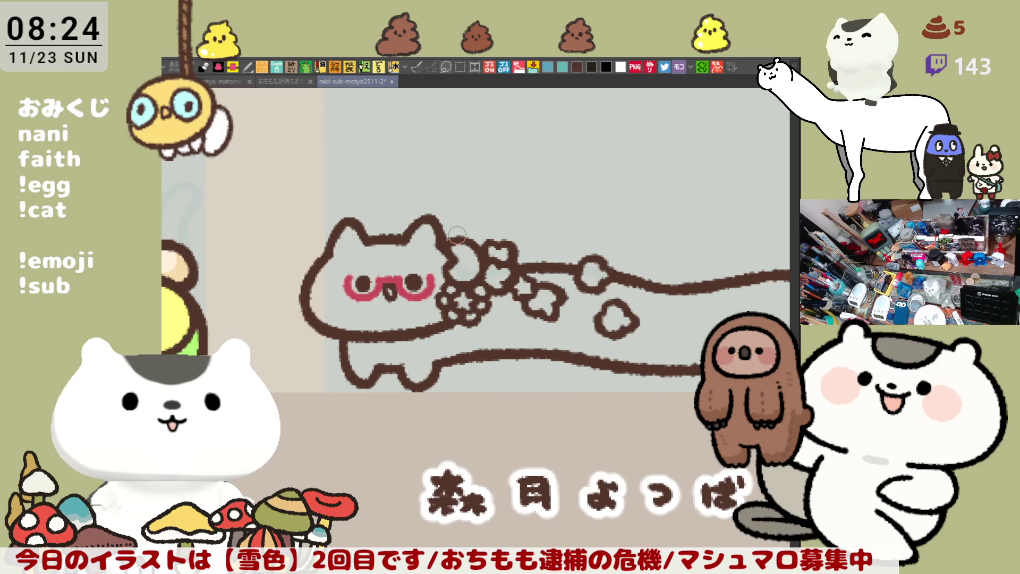
Draw a brown dome arc rising from the cat's back with a small paw loop below.
{"action": "scroll", "coordinate": [457, 234], "scroll_direction": "up", "scroll_amount": 1}
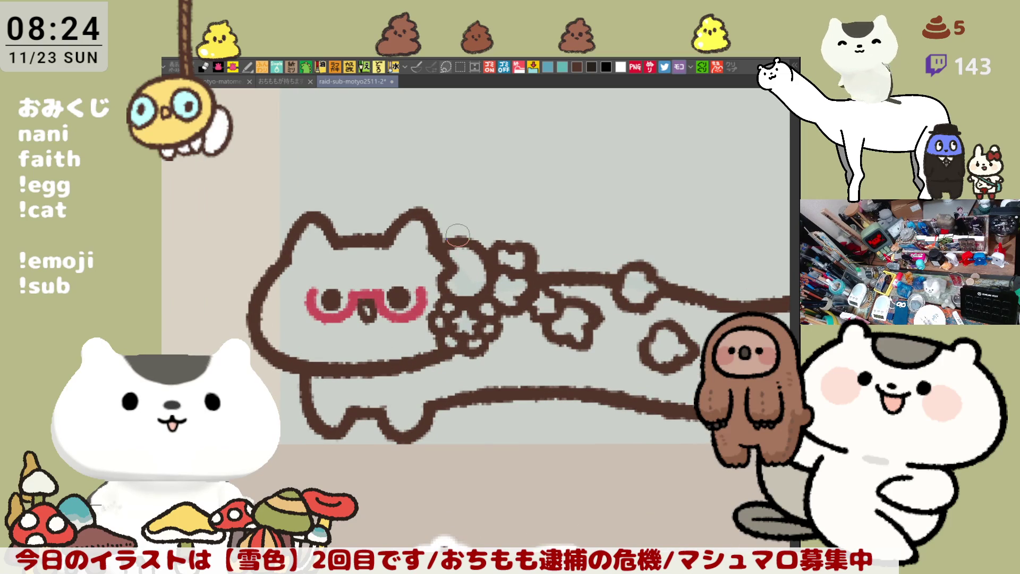
{"action": "scroll", "coordinate": [457, 236], "scroll_direction": "right", "scroll_amount": 5}
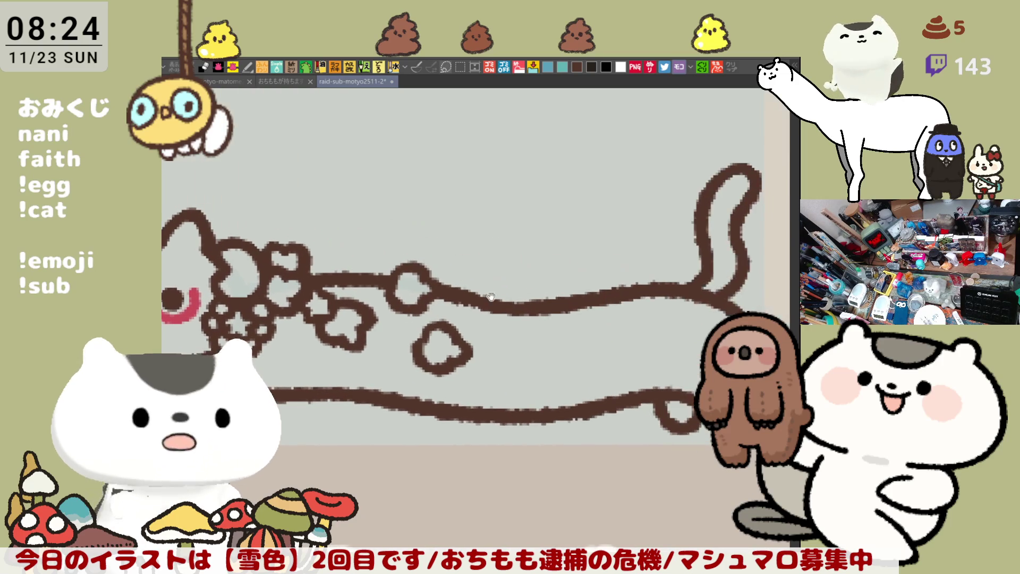
{"action": "left_click_drag", "start_coordinate": [555, 192], "coordinate": [524, 250]}
{"action": "key", "text": "ctrl+z"}
{"action": "left_click_drag", "start_coordinate": [558, 190], "coordinate": [525, 250]}
{"action": "mouse_move", "coordinate": [557, 190]}
{"action": "left_mouse_down"}
{"action": "mouse_move", "coordinate": [635, 241]}
{"action": "mouse_move", "coordinate": [626, 259]}
{"action": "mouse_move", "coordinate": [596, 263]}
{"action": "mouse_move", "coordinate": [613, 275]}
{"action": "left_mouse_up"}
{"action": "key", "text": "ctrl+z"}
{"action": "mouse_move", "coordinate": [625, 234]}
{"action": "left_mouse_down"}
{"action": "mouse_move", "coordinate": [629, 215]}
{"action": "mouse_move", "coordinate": [645, 239]}
{"action": "mouse_move", "coordinate": [632, 274]}
{"action": "left_mouse_up"}
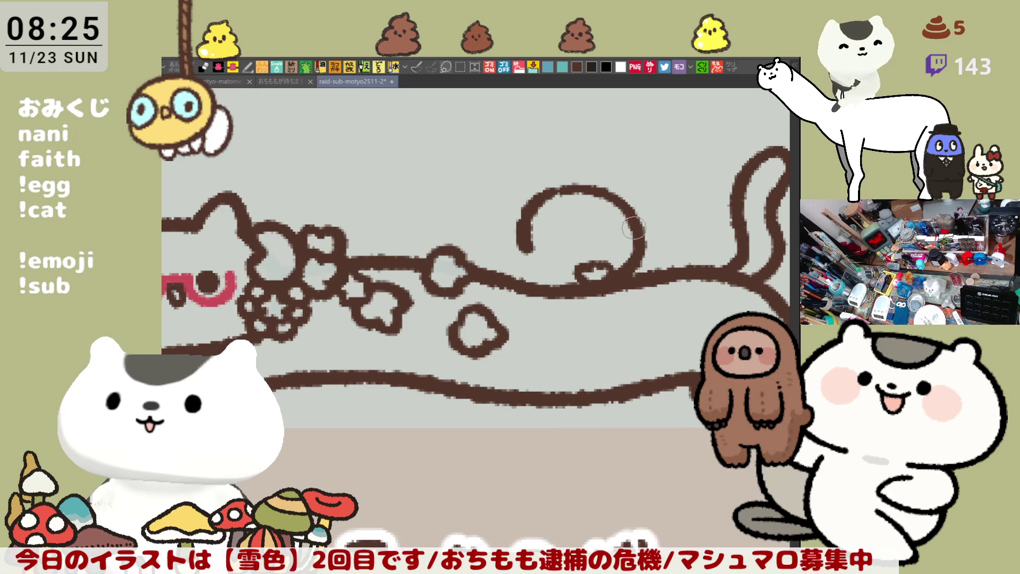
{"action": "mouse_move", "coordinate": [535, 257]}
{"action": "left_mouse_down"}
{"action": "mouse_move", "coordinate": [517, 263]}
{"action": "mouse_move", "coordinate": [522, 277]}
{"action": "mouse_move", "coordinate": [520, 268]}
{"action": "mouse_move", "coordinate": [542, 268]}
{"action": "mouse_move", "coordinate": [523, 274]}
{"action": "left_mouse_up"}
{"action": "left_click_drag", "start_coordinate": [531, 205], "coordinate": [520, 248]}
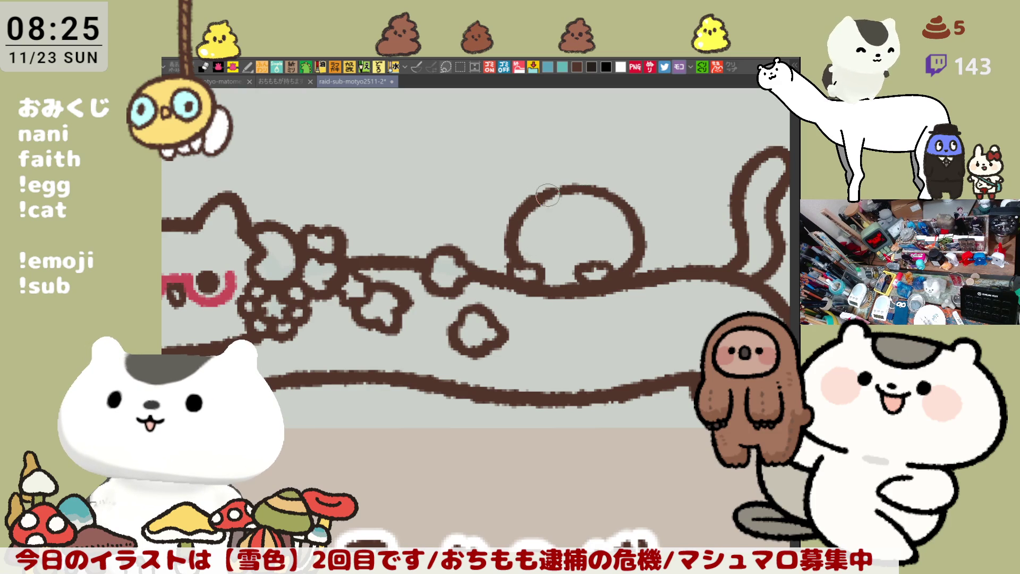
{"action": "left_click_drag", "start_coordinate": [548, 195], "coordinate": [583, 194]}
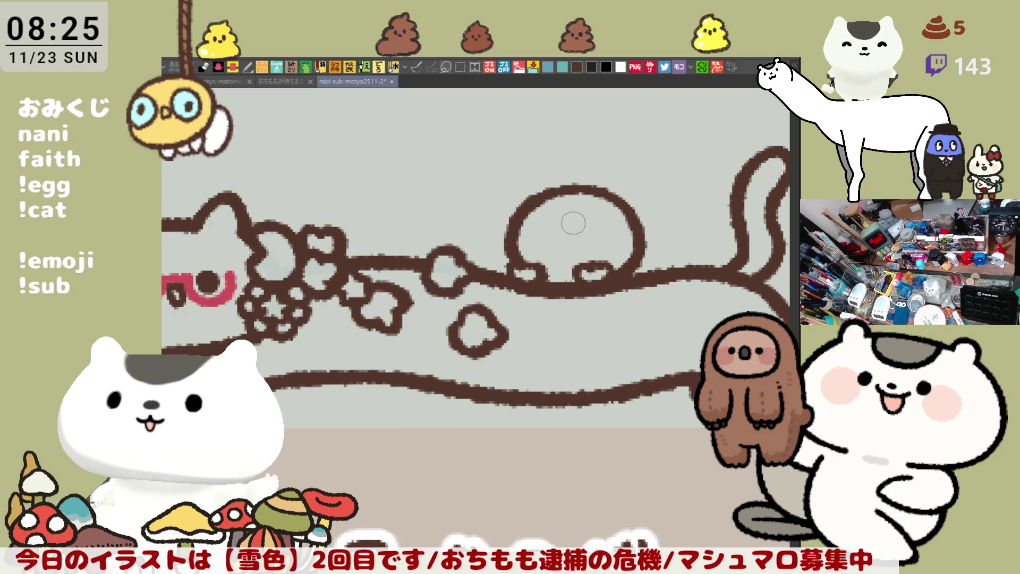
{"action": "key", "text": "ctrl+z"}
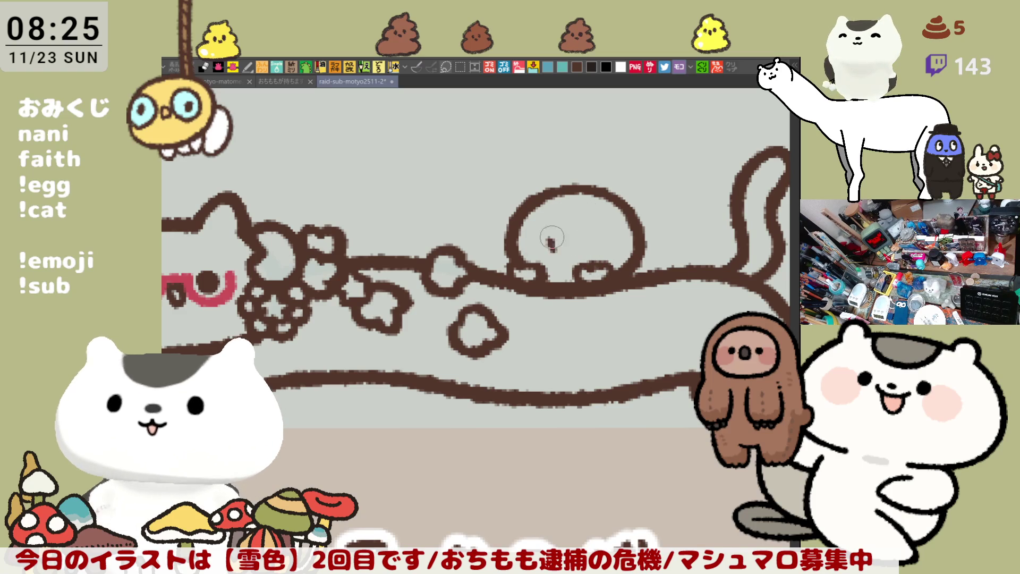
Dab dot eyes inside the creature's dome head.
{"action": "key", "text": "ctrl+z"}
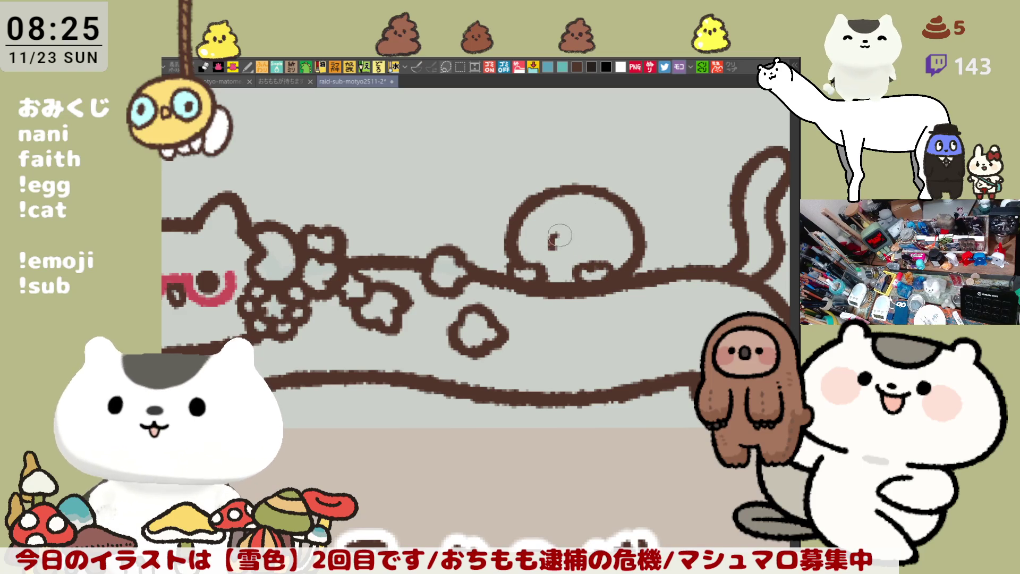
{"action": "mouse_move", "coordinate": [555, 245]}
{"action": "left_mouse_down"}
{"action": "mouse_move", "coordinate": [558, 260]}
{"action": "mouse_move", "coordinate": [565, 247]}
{"action": "left_mouse_up"}
{"action": "key", "text": "ctrl+z"}
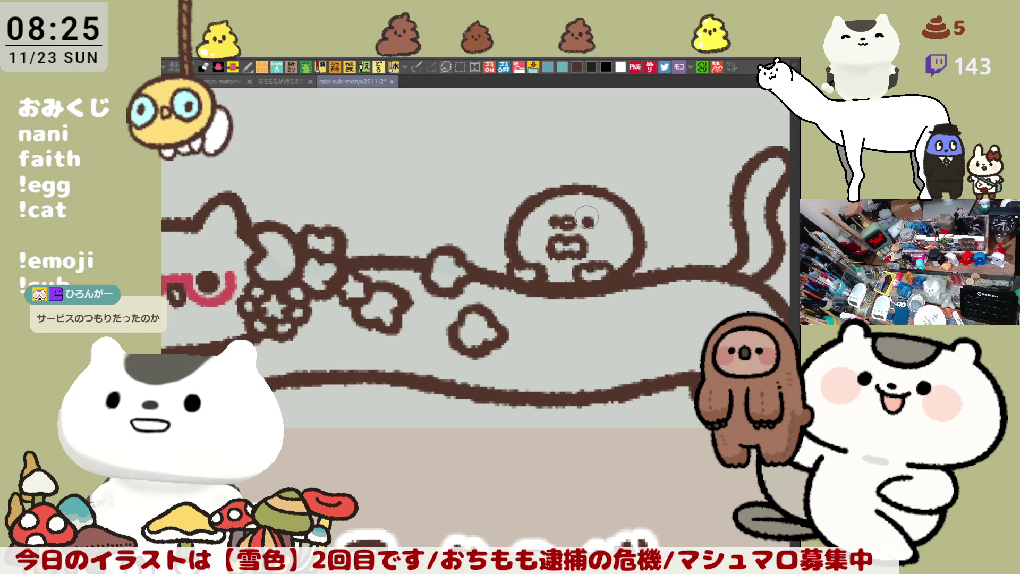
{"action": "left_click", "coordinate": [550, 221]}
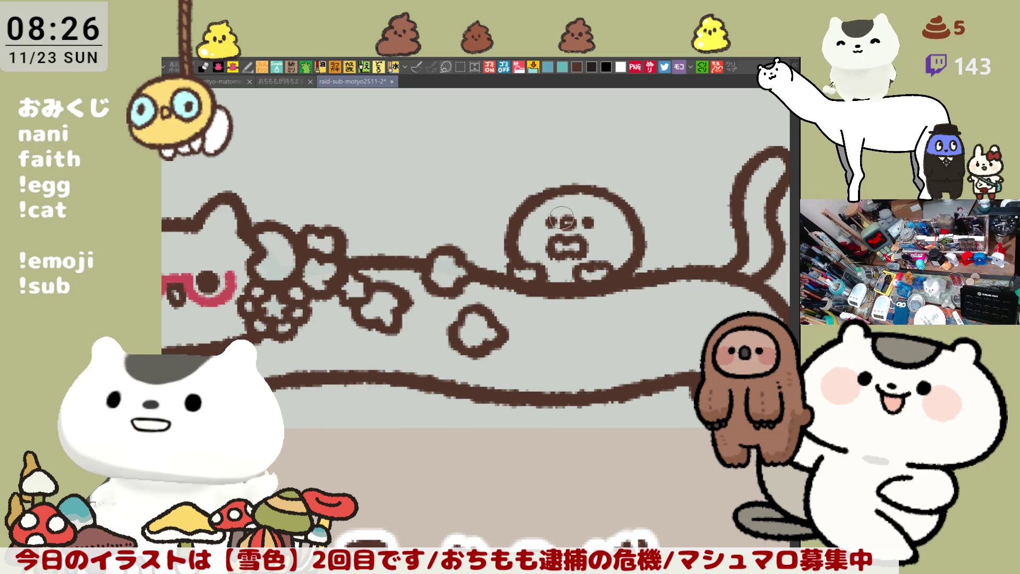
Erase the head top, draw a star-topped bow, and refine the head outline.
{"action": "mouse_move", "coordinate": [598, 182]}
{"action": "left_mouse_down"}
{"action": "mouse_move", "coordinate": [604, 191]}
{"action": "mouse_move", "coordinate": [585, 189]}
{"action": "mouse_move", "coordinate": [606, 187]}
{"action": "left_mouse_up"}
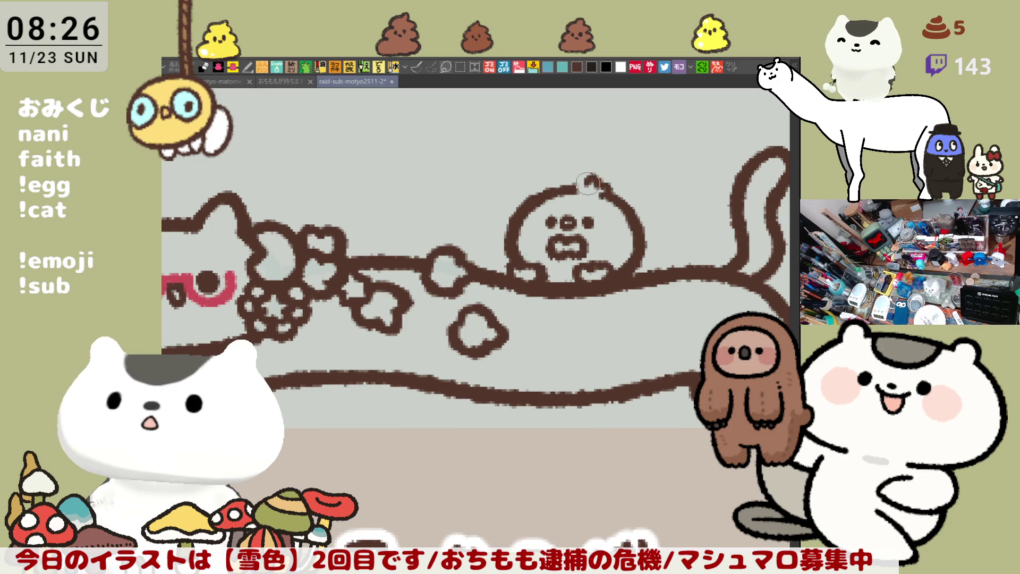
{"action": "left_click_drag", "start_coordinate": [594, 198], "coordinate": [600, 202]}
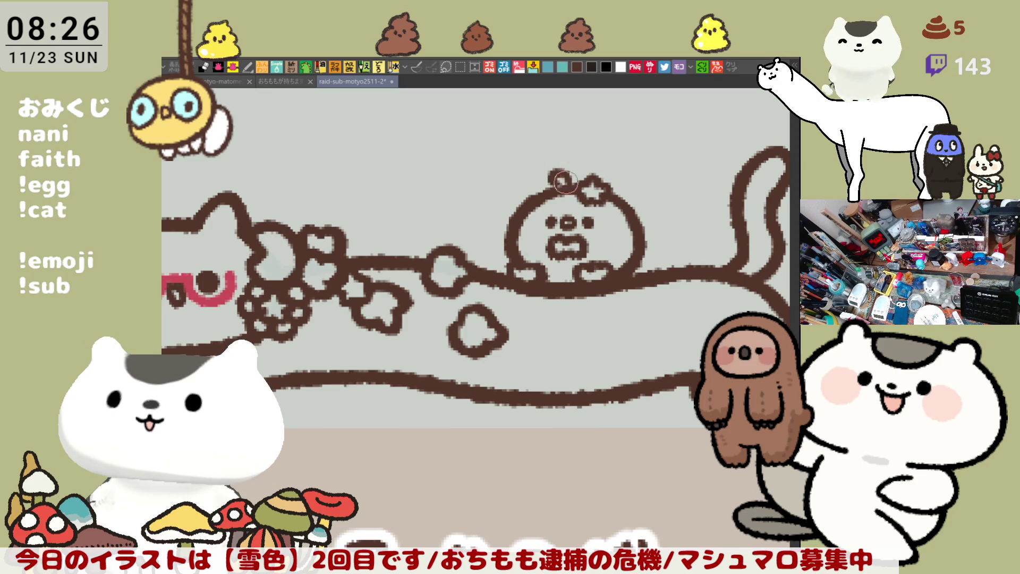
{"action": "mouse_move", "coordinate": [553, 186]}
{"action": "left_mouse_down"}
{"action": "mouse_move", "coordinate": [589, 173]}
{"action": "mouse_move", "coordinate": [580, 159]}
{"action": "mouse_move", "coordinate": [561, 181]}
{"action": "mouse_move", "coordinate": [569, 159]}
{"action": "mouse_move", "coordinate": [630, 160]}
{"action": "mouse_move", "coordinate": [622, 202]}
{"action": "left_mouse_up"}
{"action": "left_click_drag", "start_coordinate": [537, 254], "coordinate": [564, 242]}
{"action": "mouse_move", "coordinate": [646, 245]}
{"action": "left_mouse_down"}
{"action": "mouse_move", "coordinate": [665, 255]}
{"action": "mouse_move", "coordinate": [652, 261]}
{"action": "mouse_move", "coordinate": [646, 250]}
{"action": "mouse_move", "coordinate": [673, 248]}
{"action": "mouse_move", "coordinate": [662, 264]}
{"action": "mouse_move", "coordinate": [677, 256]}
{"action": "left_mouse_up"}
{"action": "mouse_move", "coordinate": [547, 234]}
{"action": "left_mouse_down"}
{"action": "mouse_move", "coordinate": [529, 249]}
{"action": "mouse_move", "coordinate": [532, 265]}
{"action": "mouse_move", "coordinate": [553, 242]}
{"action": "mouse_move", "coordinate": [542, 239]}
{"action": "mouse_move", "coordinate": [531, 268]}
{"action": "mouse_move", "coordinate": [548, 244]}
{"action": "mouse_move", "coordinate": [534, 271]}
{"action": "mouse_move", "coordinate": [558, 264]}
{"action": "left_mouse_up"}
{"action": "mouse_move", "coordinate": [600, 189]}
{"action": "left_mouse_down"}
{"action": "mouse_move", "coordinate": [569, 218]}
{"action": "mouse_move", "coordinate": [590, 202]}
{"action": "mouse_move", "coordinate": [574, 193]}
{"action": "left_mouse_up"}
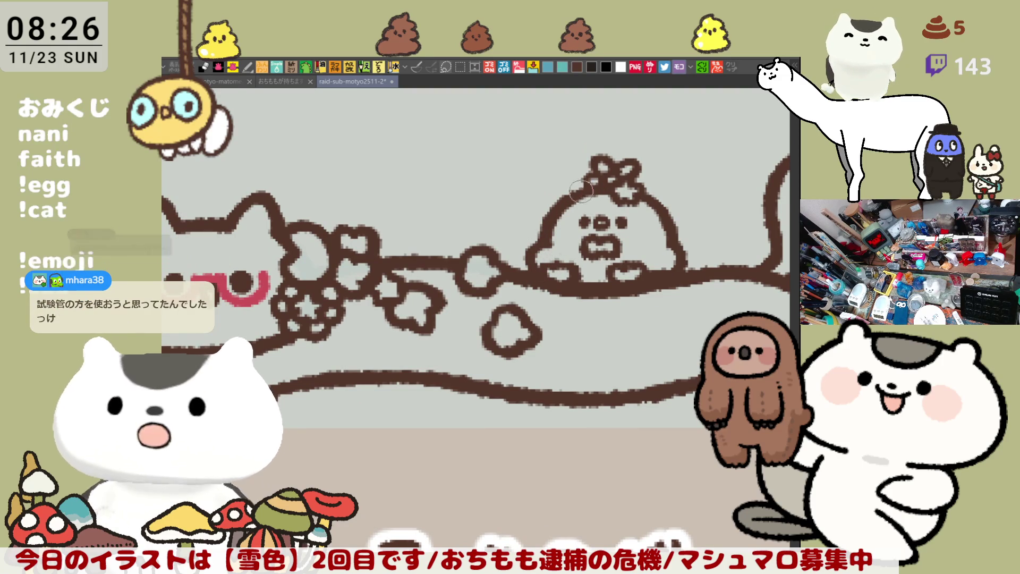
{"action": "left_click_drag", "start_coordinate": [655, 252], "coordinate": [633, 234]}
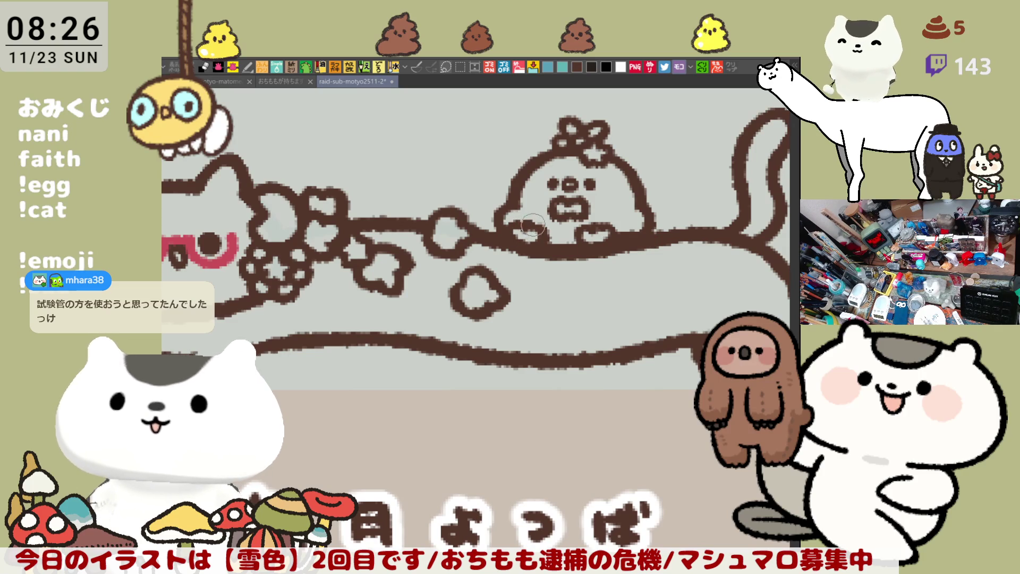
{"action": "left_click_drag", "start_coordinate": [531, 223], "coordinate": [620, 261]}
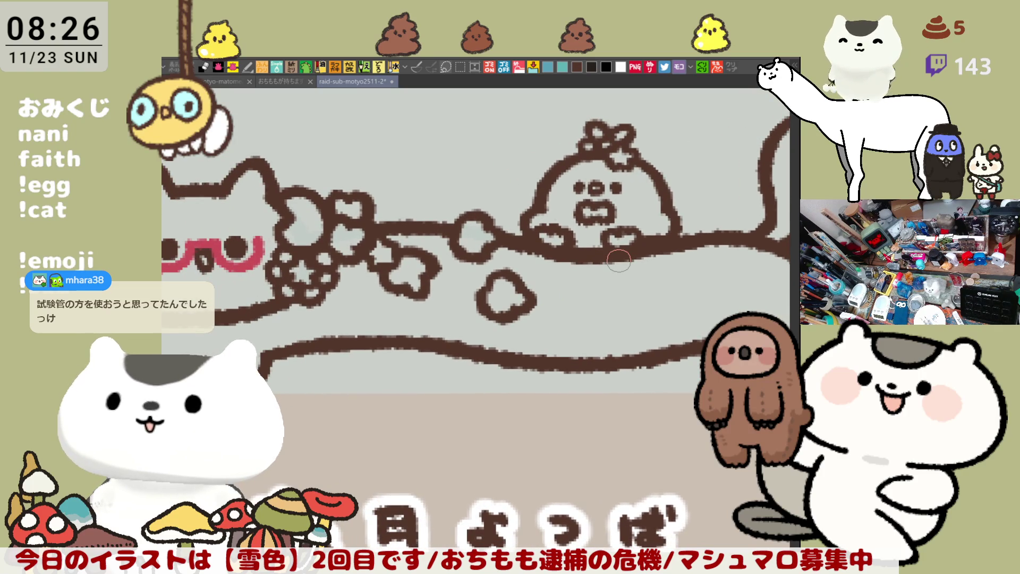
Lasso-fill the long cat's body teal, then pan down to the ゆに girl illustration.
{"action": "scroll", "coordinate": [619, 261], "scroll_direction": "down", "scroll_amount": 3}
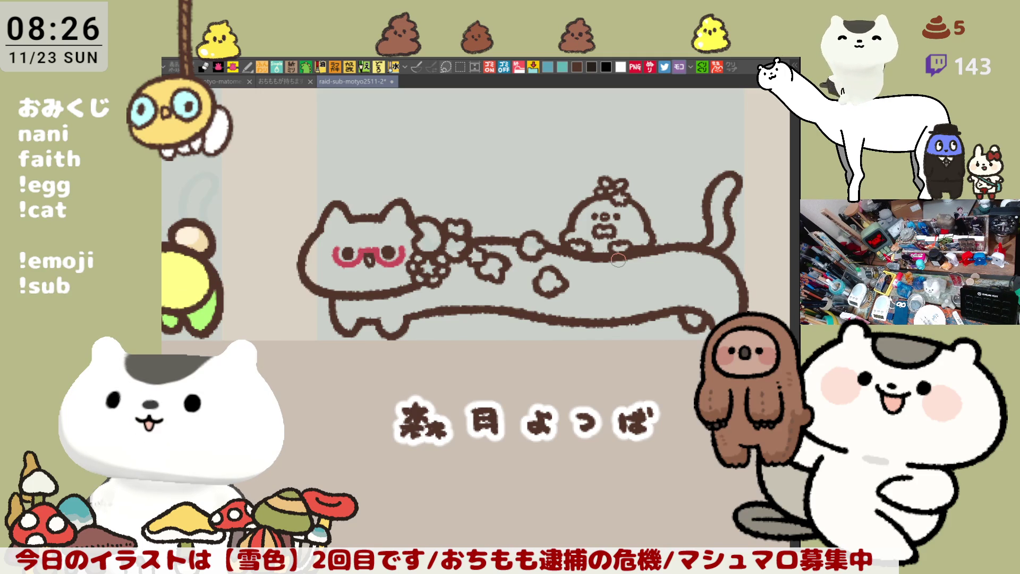
{"action": "mouse_move", "coordinate": [515, 313]}
{"action": "left_mouse_down"}
{"action": "mouse_move", "coordinate": [545, 320]}
{"action": "mouse_move", "coordinate": [488, 312]}
{"action": "left_mouse_up"}
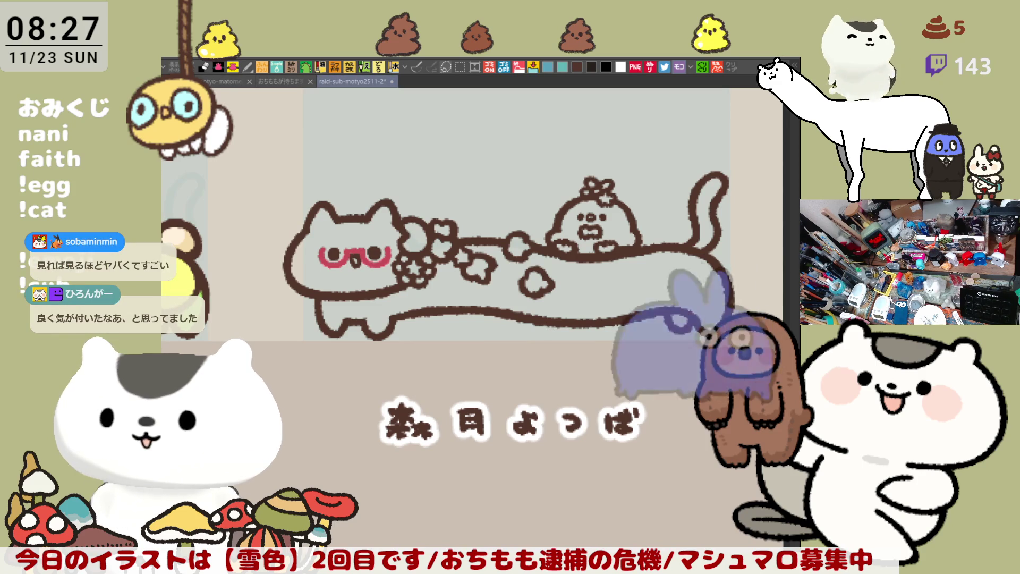
{"action": "left_click_drag", "start_coordinate": [441, 362], "coordinate": [454, 367]}
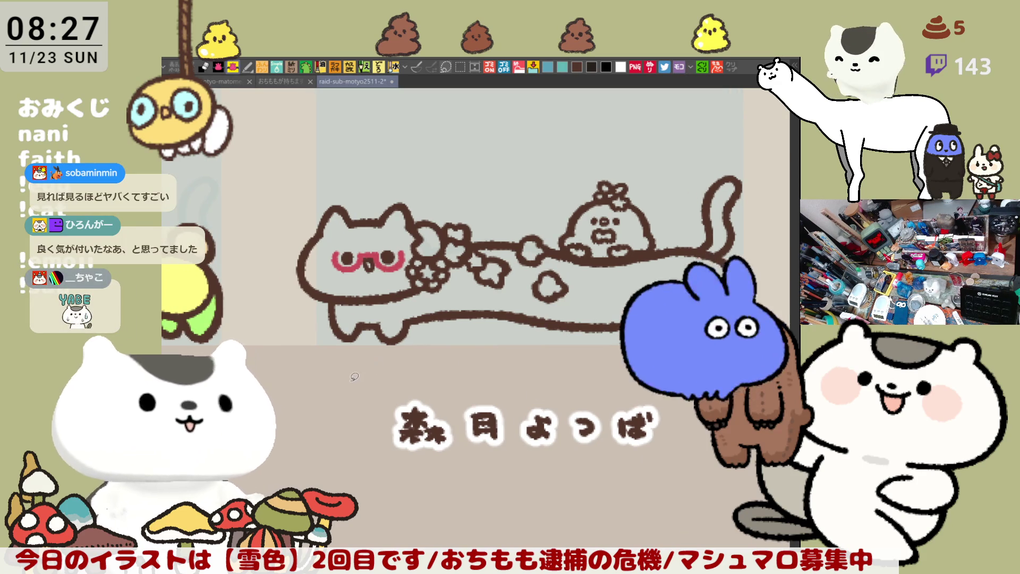
{"action": "mouse_move", "coordinate": [353, 382]}
{"action": "left_mouse_down"}
{"action": "mouse_move", "coordinate": [450, 106]}
{"action": "mouse_move", "coordinate": [713, 121]}
{"action": "left_mouse_up"}
{"action": "mouse_move", "coordinate": [747, 155]}
{"action": "left_mouse_down"}
{"action": "mouse_move", "coordinate": [772, 312]}
{"action": "mouse_move", "coordinate": [314, 404]}
{"action": "mouse_move", "coordinate": [353, 381]}
{"action": "left_mouse_up"}
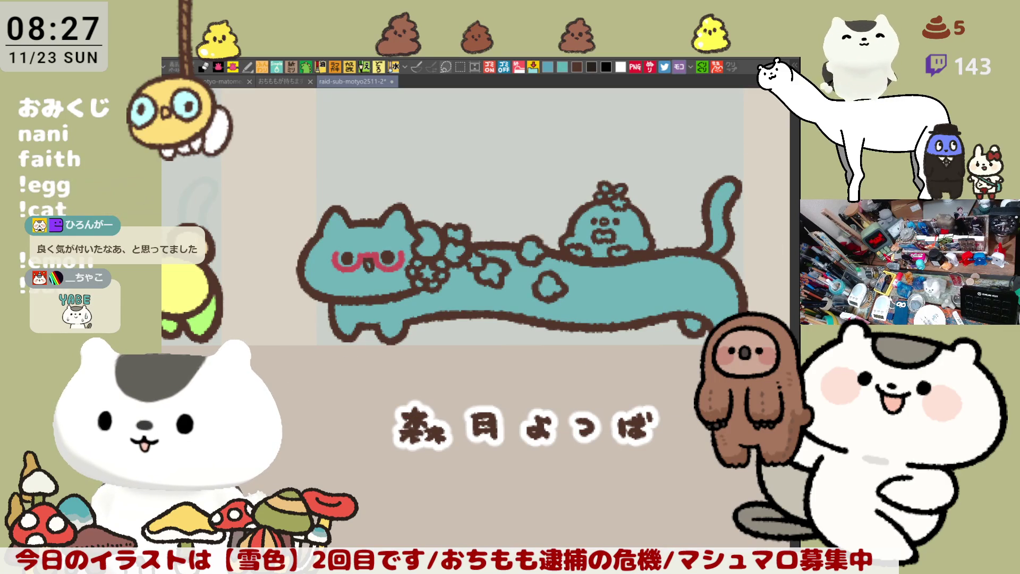
{"action": "mouse_move", "coordinate": [525, 446]}
{"action": "left_mouse_down"}
{"action": "mouse_move", "coordinate": [532, 175]}
{"action": "mouse_move", "coordinate": [558, 181]}
{"action": "left_mouse_up"}
{"action": "mouse_move", "coordinate": [585, 452]}
{"action": "left_mouse_down"}
{"action": "mouse_move", "coordinate": [612, 186]}
{"action": "mouse_move", "coordinate": [625, 181]}
{"action": "left_mouse_up"}
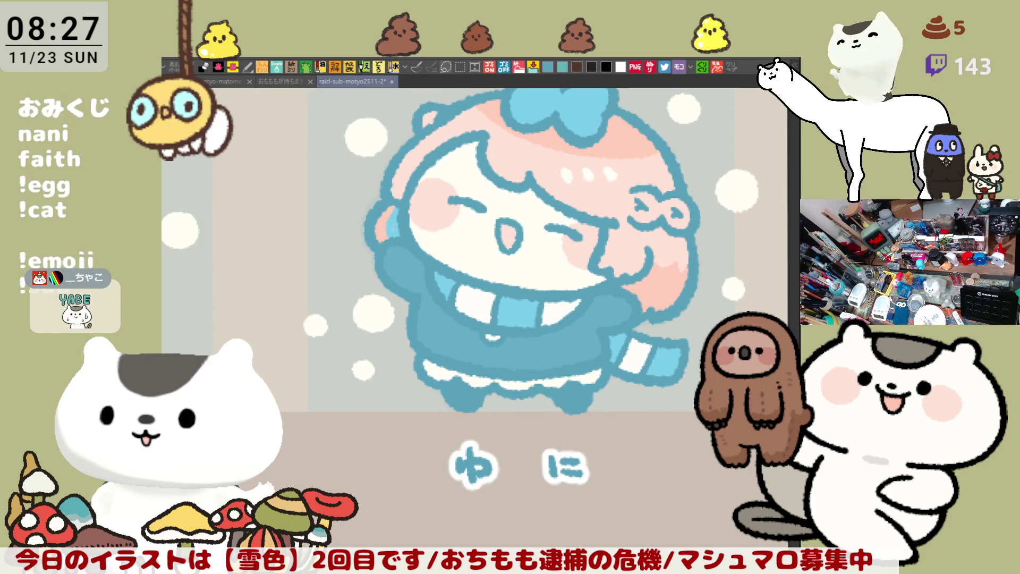
Fill the small creature and the cat's teal body and head with white.
{"action": "scroll", "coordinate": [606, 343], "scroll_direction": "up", "scroll_amount": 15}
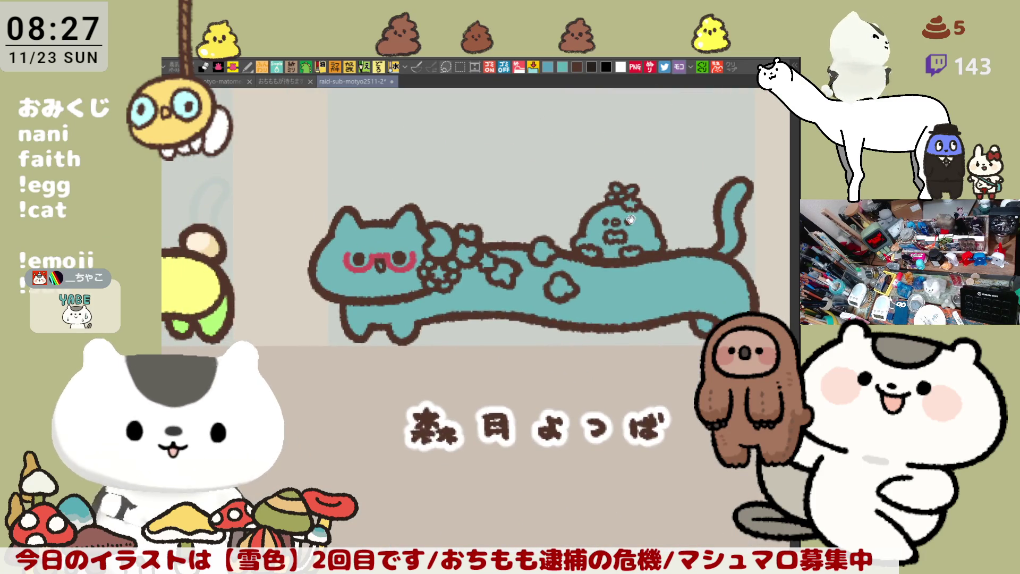
{"action": "scroll", "coordinate": [607, 344], "scroll_direction": "up", "scroll_amount": 5}
{"action": "scroll", "coordinate": [575, 293], "scroll_direction": "up", "scroll_amount": 2}
{"action": "scroll", "coordinate": [574, 294], "scroll_direction": "up", "scroll_amount": 2}
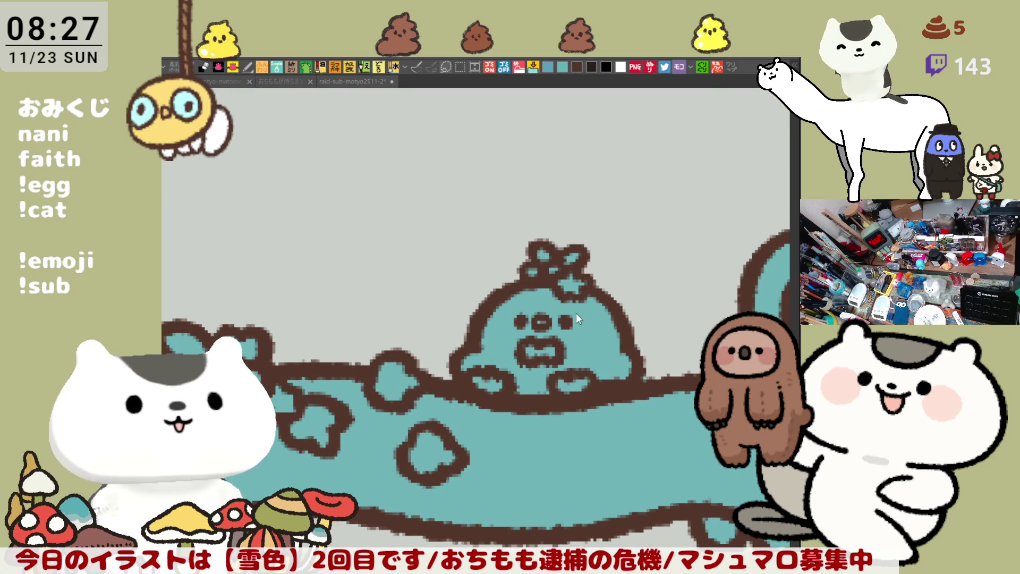
{"action": "left_click", "coordinate": [536, 290]}
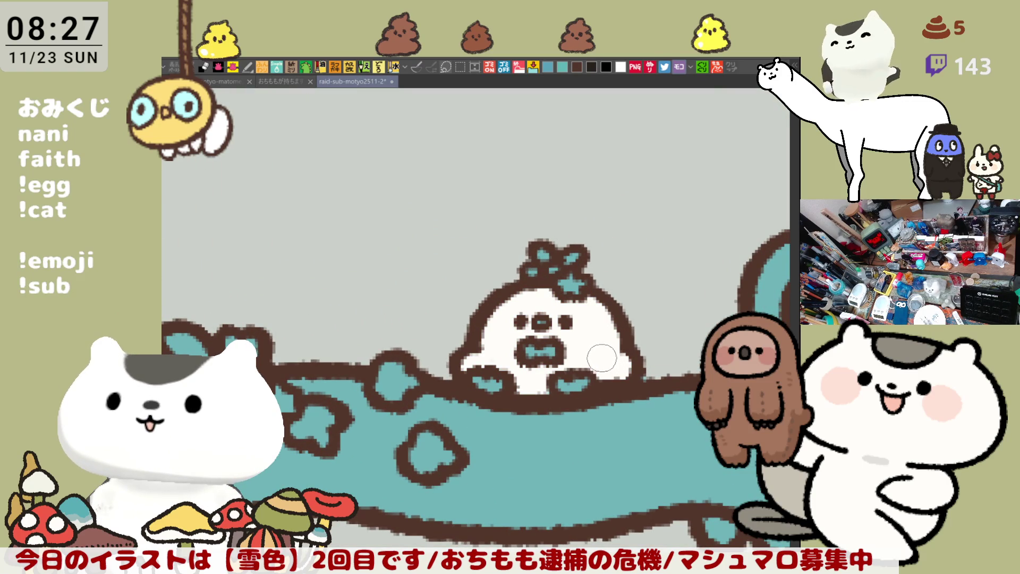
{"action": "left_click", "coordinate": [546, 254]}
{"action": "left_click", "coordinate": [574, 257]}
{"action": "left_click", "coordinate": [559, 492]}
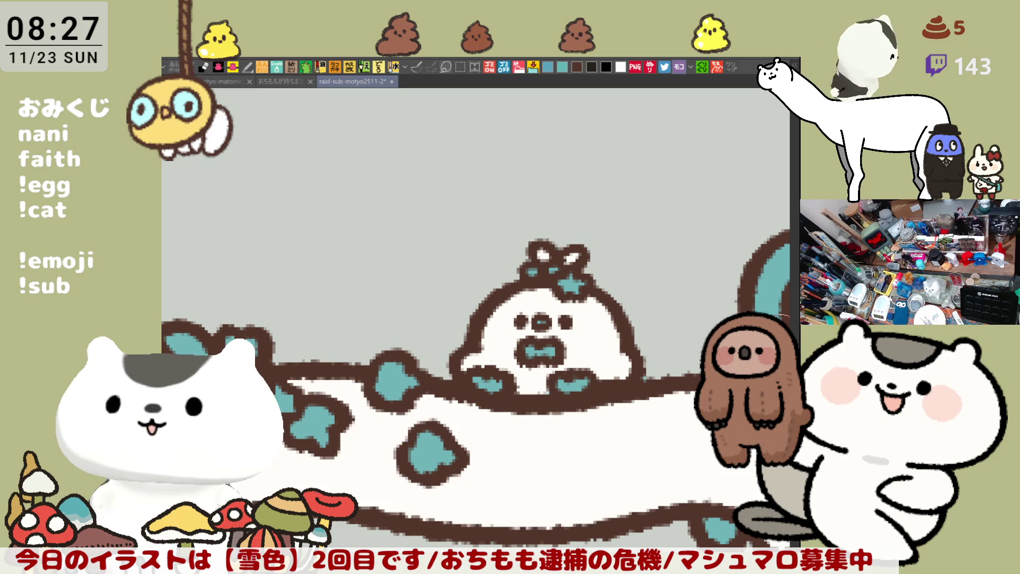
{"action": "left_click", "coordinate": [771, 276]}
{"action": "left_click", "coordinate": [726, 528]}
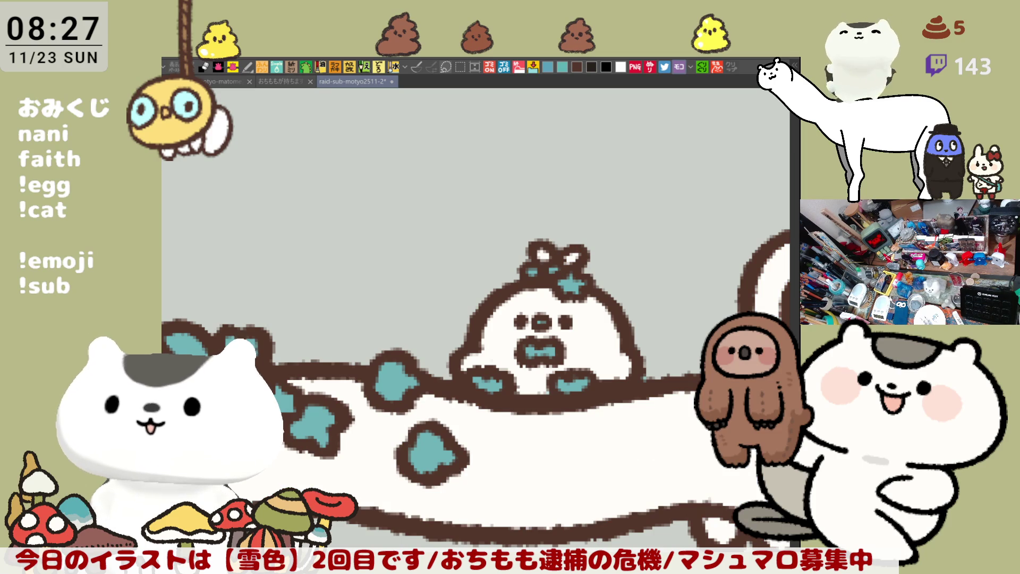
{"action": "left_click_drag", "start_coordinate": [479, 319], "coordinate": [512, 321]}
{"action": "left_click", "coordinate": [372, 276]}
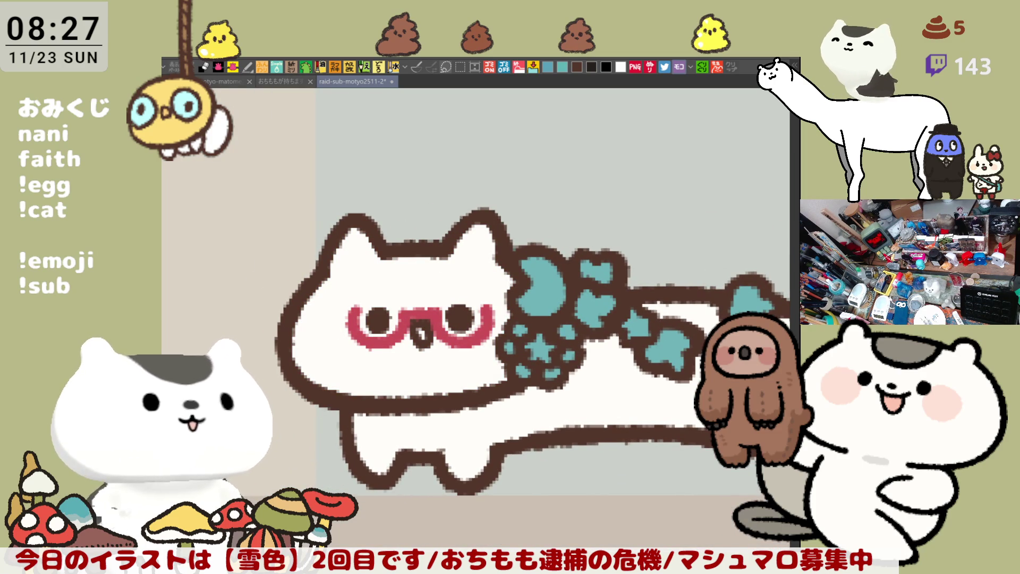
Paint an orange-beige patch over the cat's ear and head, and fill the moon yellow.
{"action": "mouse_move", "coordinate": [425, 256]}
{"action": "left_mouse_down"}
{"action": "mouse_move", "coordinate": [495, 298]}
{"action": "mouse_move", "coordinate": [457, 239]}
{"action": "left_mouse_up"}
{"action": "mouse_move", "coordinate": [313, 295]}
{"action": "left_mouse_down"}
{"action": "mouse_move", "coordinate": [415, 266]}
{"action": "mouse_move", "coordinate": [399, 239]}
{"action": "left_mouse_up"}
{"action": "mouse_move", "coordinate": [612, 362]}
{"action": "left_mouse_down"}
{"action": "mouse_move", "coordinate": [464, 301]}
{"action": "mouse_move", "coordinate": [403, 307]}
{"action": "left_mouse_up"}
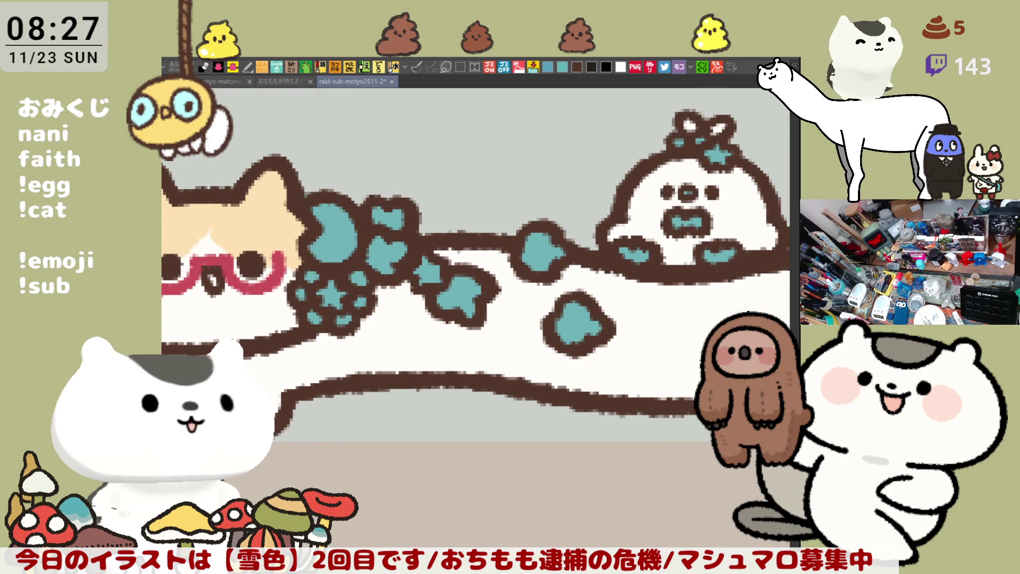
{"action": "left_click", "coordinate": [332, 231]}
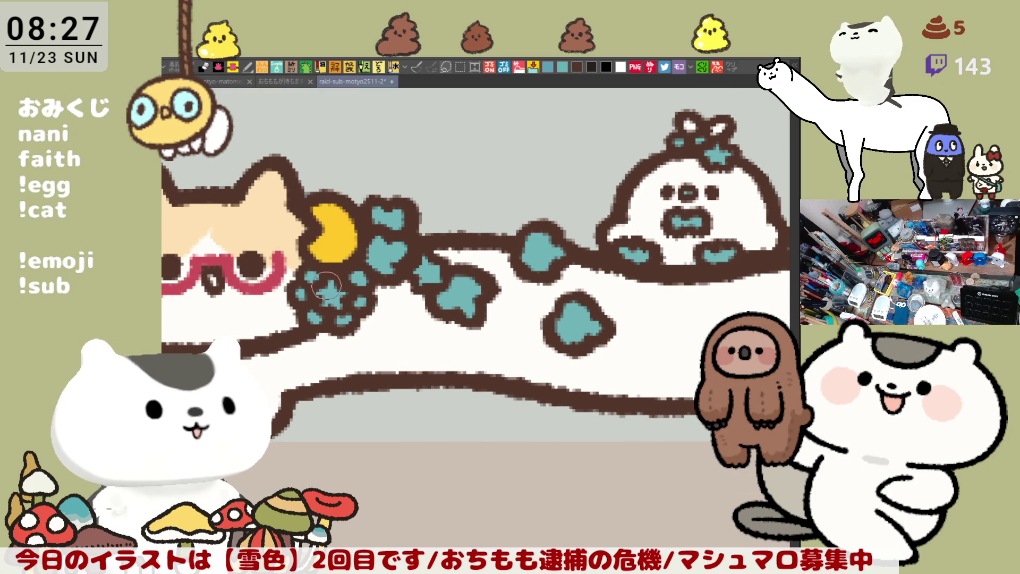
Fill the stars yellow and paint the flower around the star purple.
{"action": "left_click", "coordinate": [331, 293]}
{"action": "left_click", "coordinate": [432, 270]}
{"action": "left_click", "coordinate": [718, 154]}
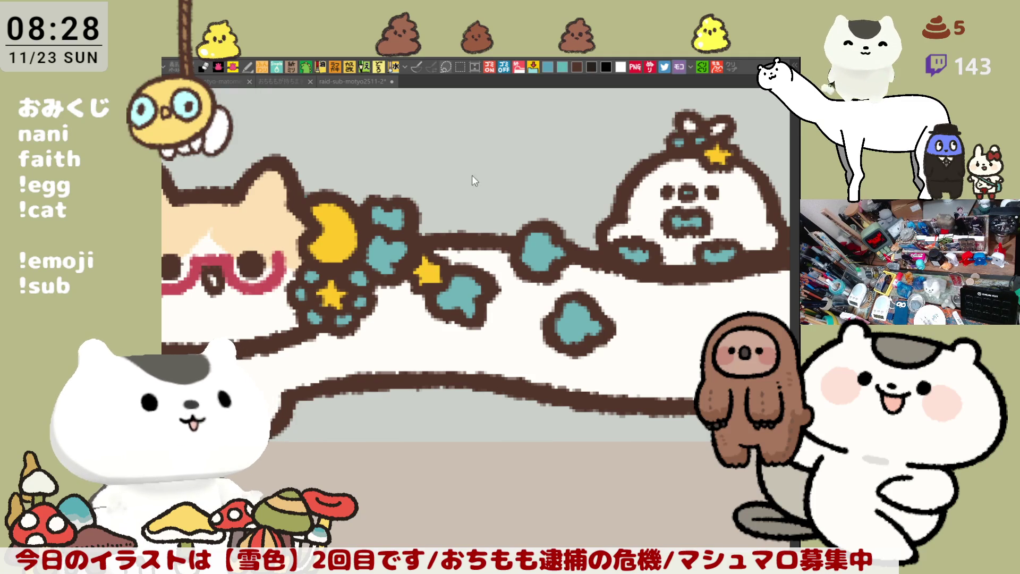
{"action": "mouse_move", "coordinate": [310, 276]}
{"action": "left_mouse_down"}
{"action": "mouse_move", "coordinate": [299, 291]}
{"action": "mouse_move", "coordinate": [319, 319]}
{"action": "mouse_move", "coordinate": [365, 302]}
{"action": "mouse_move", "coordinate": [361, 277]}
{"action": "left_mouse_up"}
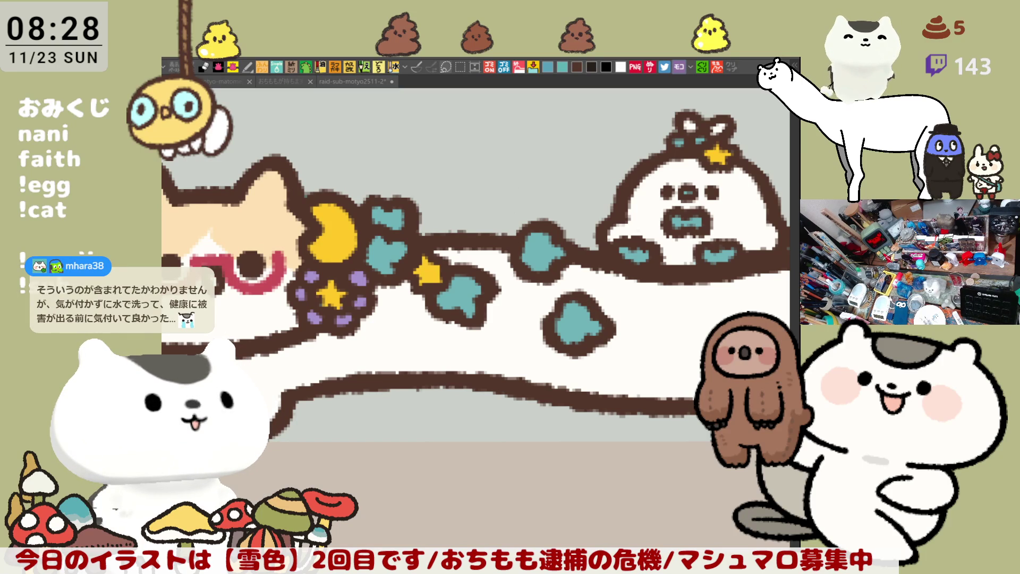
Fill the creature's paws and nose yellow and its head bow purple.
{"action": "left_click", "coordinate": [641, 250]}
{"action": "left_click", "coordinate": [641, 253]}
{"action": "left_click", "coordinate": [719, 254]}
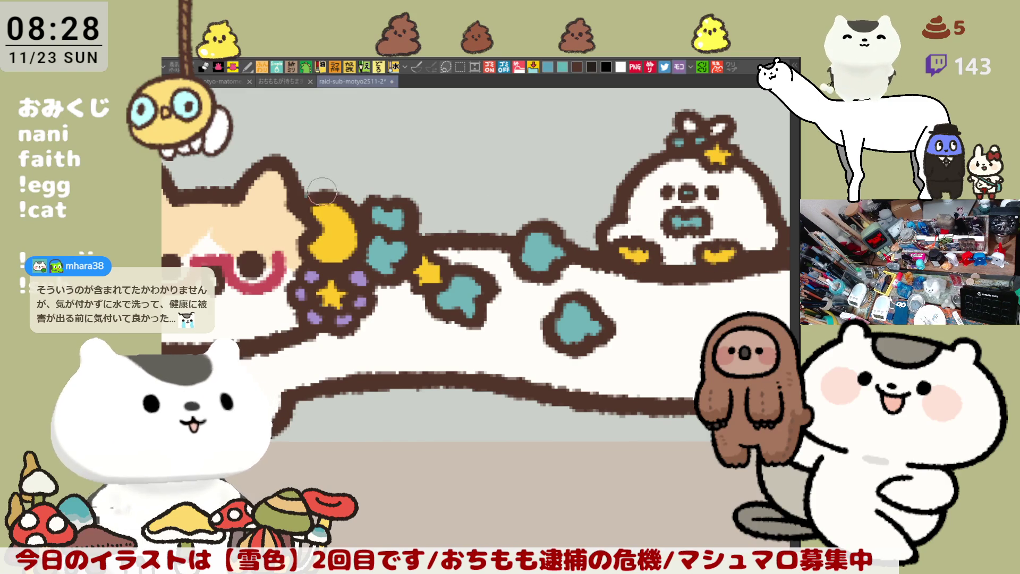
{"action": "left_click", "coordinate": [689, 193]}
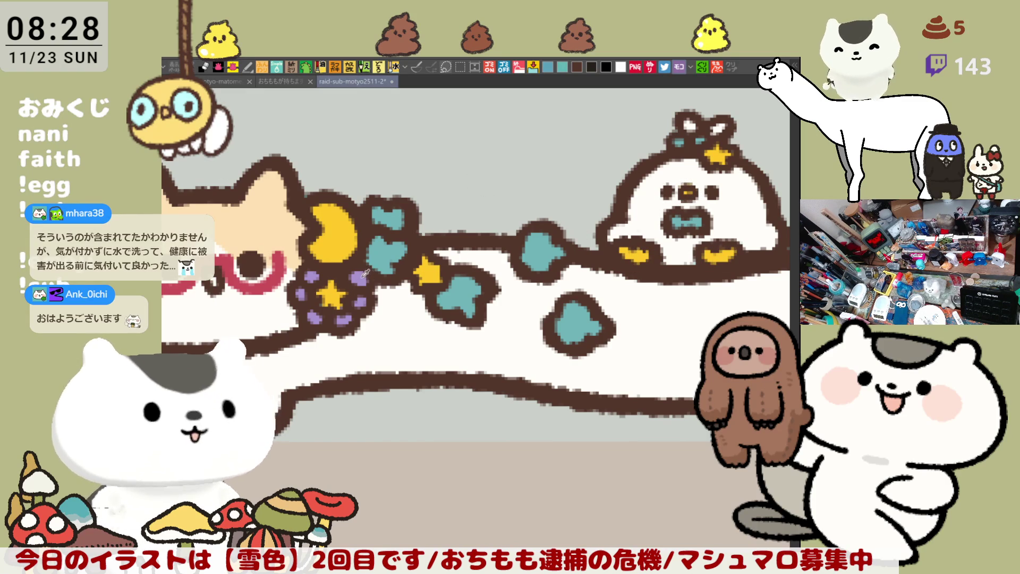
{"action": "left_click", "coordinate": [700, 139]}
{"action": "left_click", "coordinate": [679, 142]}
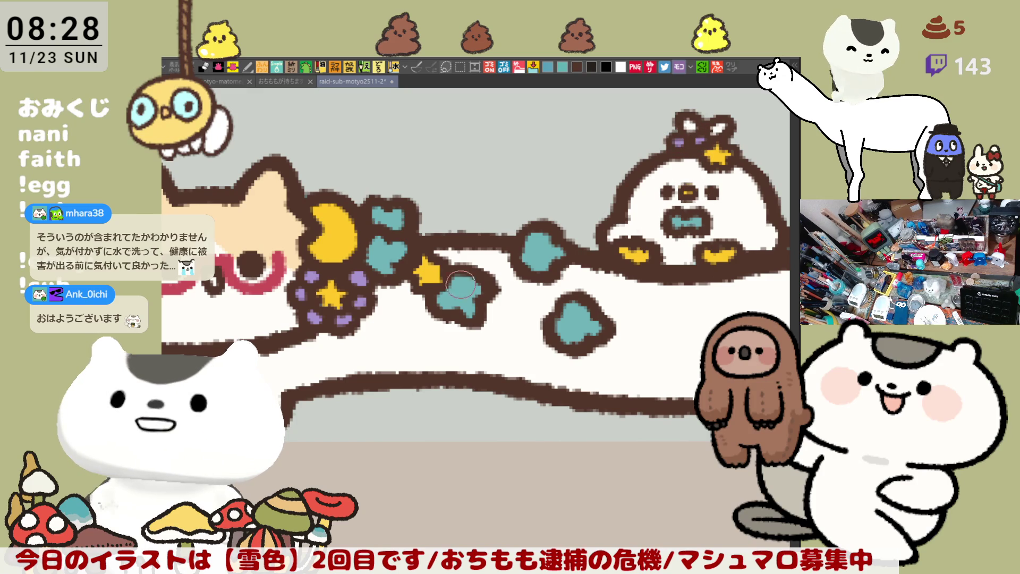
{"action": "scroll", "coordinate": [600, 291], "scroll_direction": "down", "scroll_amount": 8}
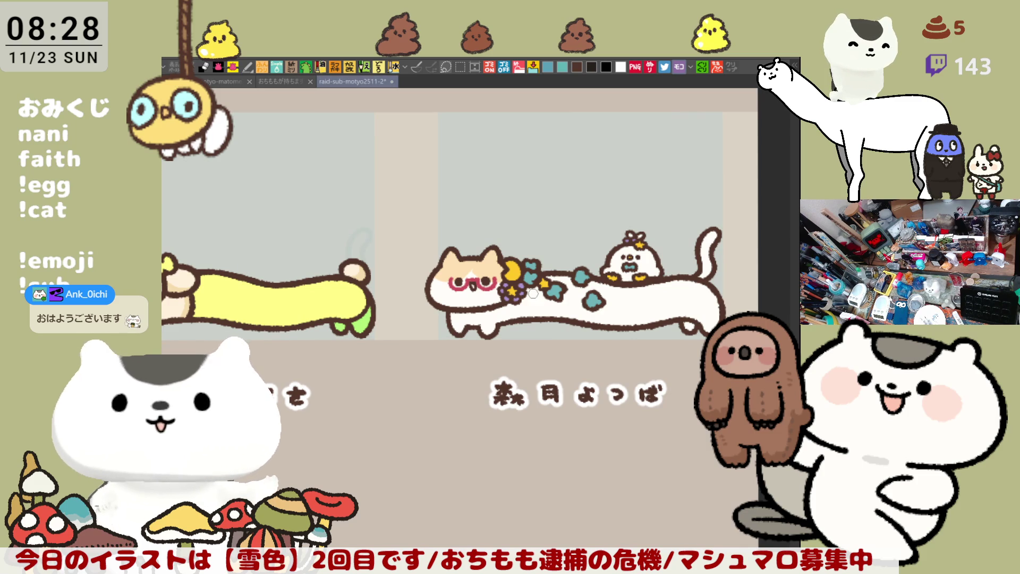
Fill the long cat's body pale pink and draw a dividing line across its rear body.
{"action": "left_click", "coordinate": [519, 317]}
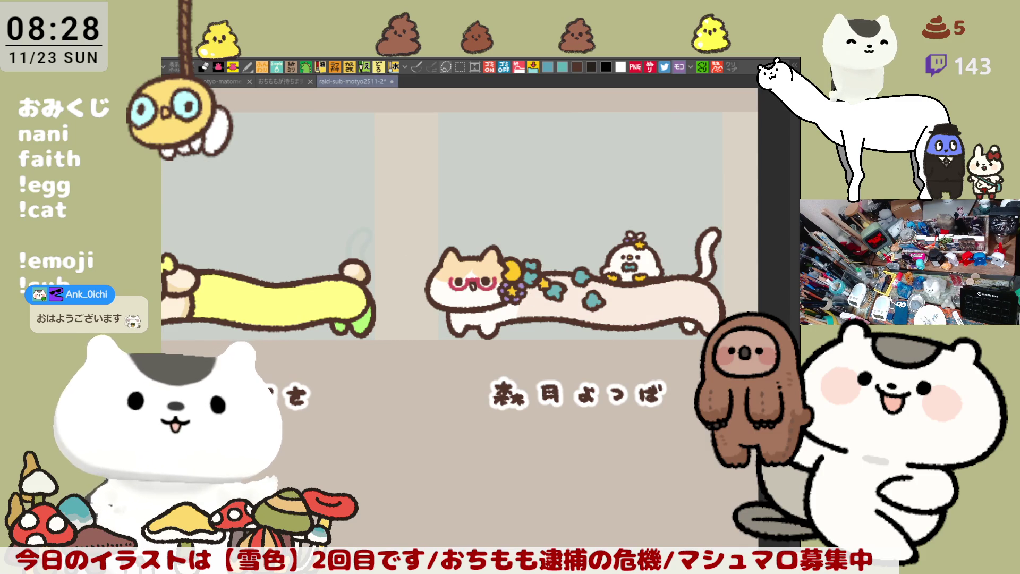
{"action": "left_click_drag", "start_coordinate": [650, 287], "coordinate": [646, 322]}
{"action": "key", "text": "ctrl+z"}
{"action": "left_click_drag", "start_coordinate": [634, 285], "coordinate": [632, 327]}
{"action": "key", "text": "ctrl+z"}
{"action": "left_click_drag", "start_coordinate": [633, 289], "coordinate": [630, 322]}
Fill the rear half of the body behind the dividing line with teal.
{"action": "left_click", "coordinate": [630, 304]}
{"action": "key", "text": "ctrl+z"}
{"action": "key", "text": "ctrl+z"}
{"action": "left_click_drag", "start_coordinate": [632, 281], "coordinate": [634, 327]}
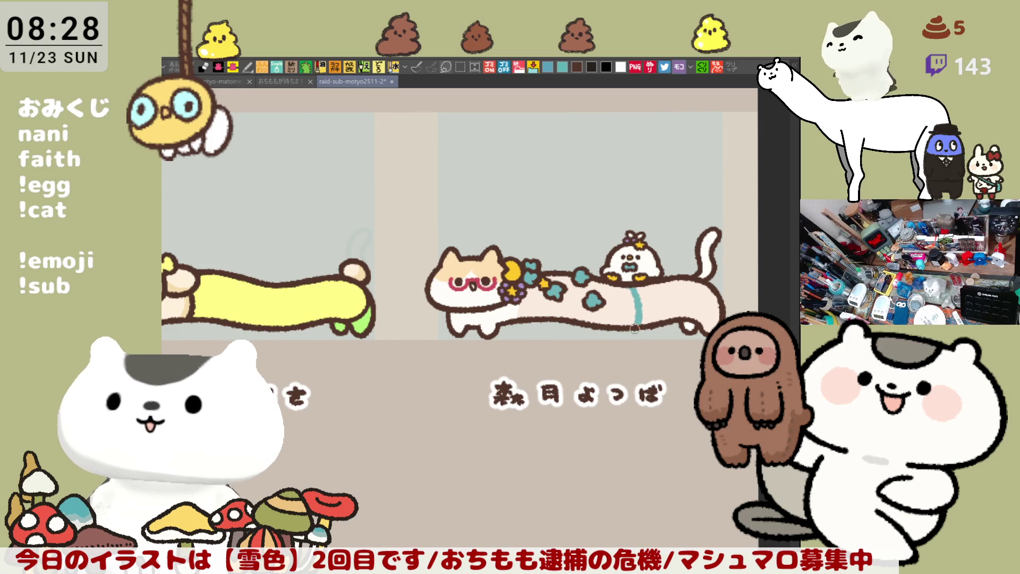
{"action": "left_click", "coordinate": [693, 304]}
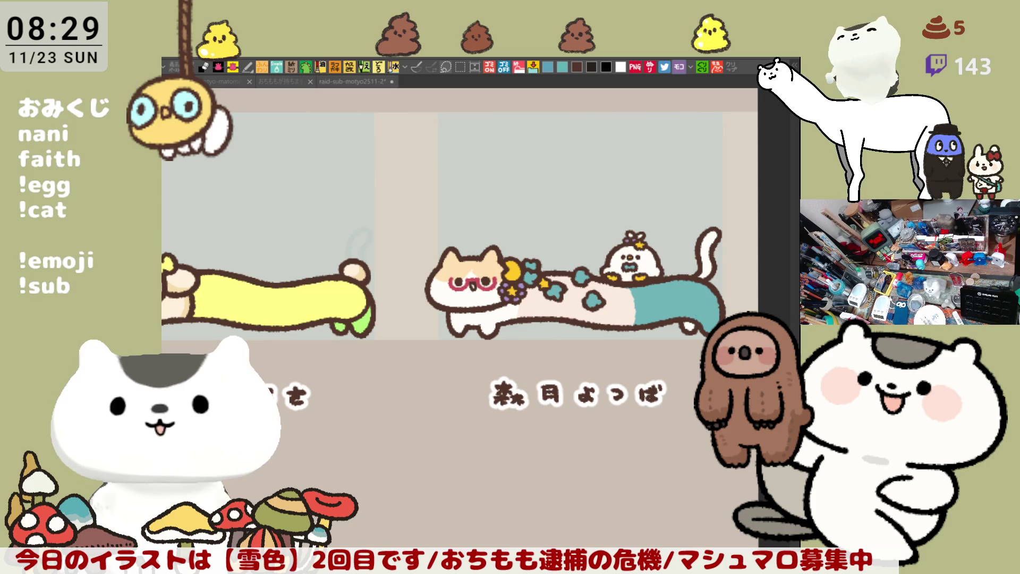
Paint the tip of the cat's curled tail tan to match its head patch.
{"action": "left_click", "coordinate": [697, 319]}
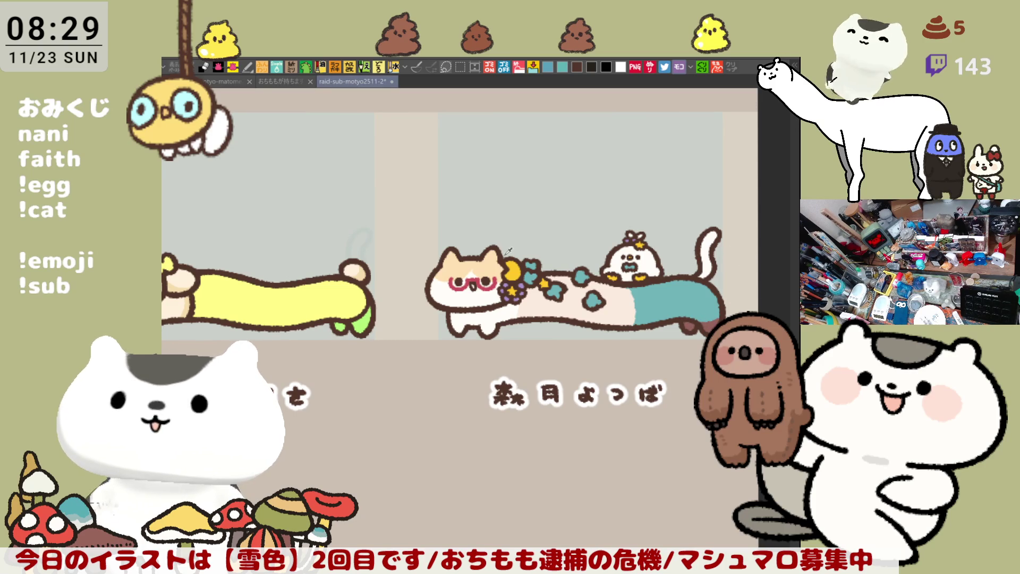
{"action": "left_click_drag", "start_coordinate": [709, 249], "coordinate": [705, 272]}
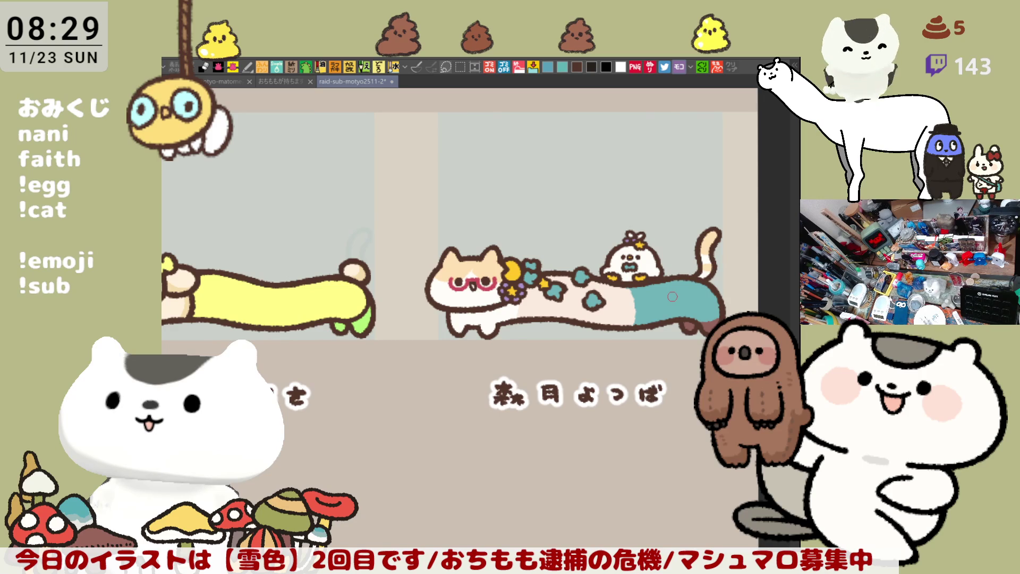
{"action": "scroll", "coordinate": [554, 291], "scroll_direction": "down", "scroll_amount": 3}
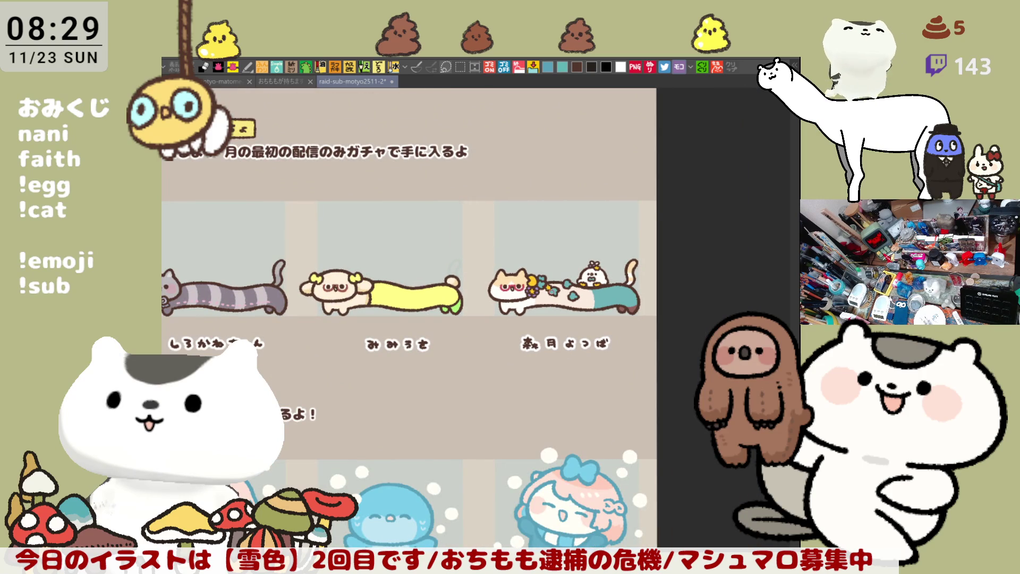
{"action": "scroll", "coordinate": [556, 291], "scroll_direction": "up", "scroll_amount": 3}
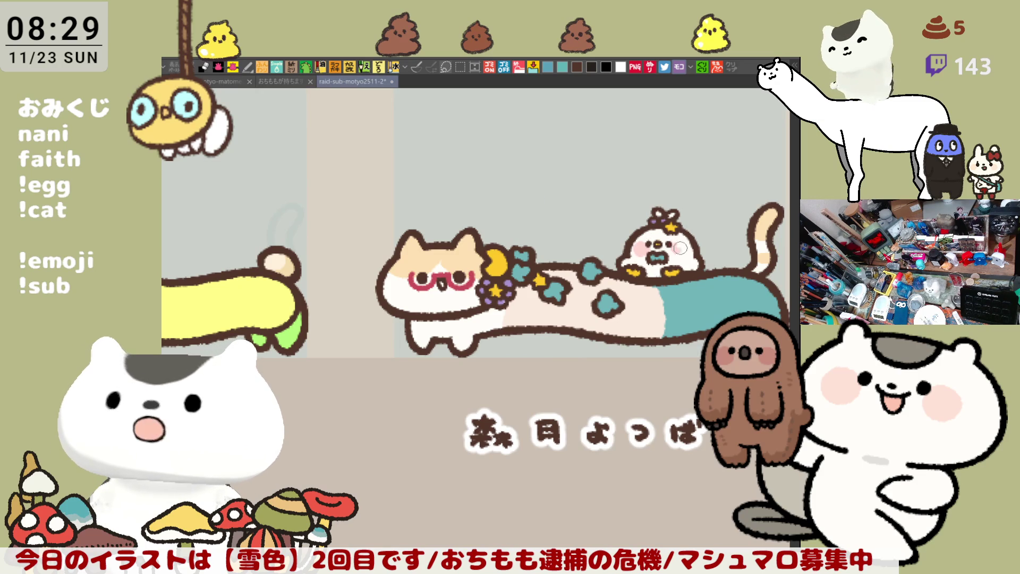
{"action": "mouse_move", "coordinate": [668, 252]}
{"action": "left_mouse_down"}
{"action": "mouse_move", "coordinate": [638, 240]}
{"action": "mouse_move", "coordinate": [579, 259]}
{"action": "mouse_move", "coordinate": [579, 278]}
{"action": "left_mouse_up"}
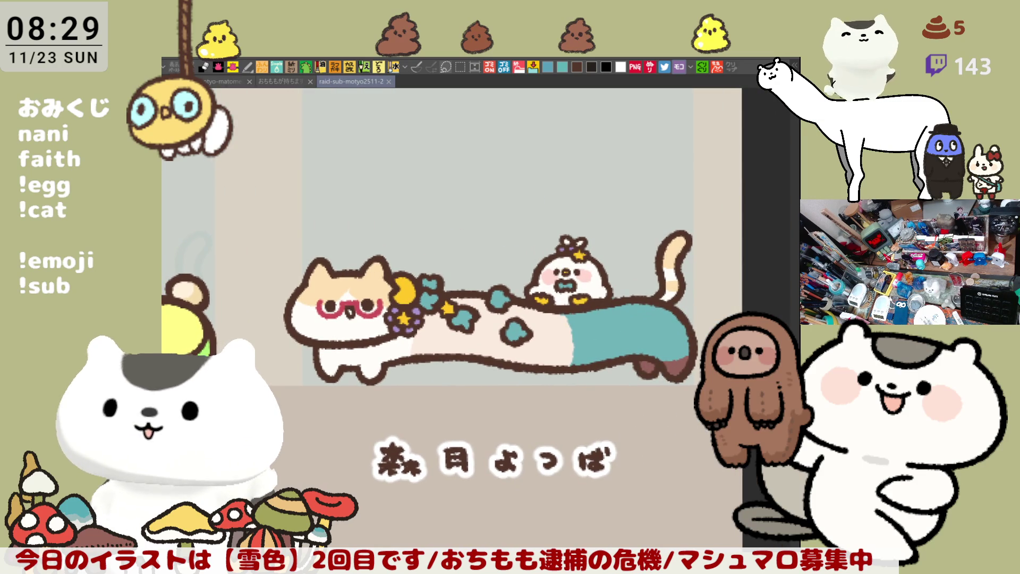
{"action": "key", "text": "m"}
{"action": "left_click_drag", "start_coordinate": [686, 322], "coordinate": [723, 467]}
{"action": "key", "text": "ctrl+d"}
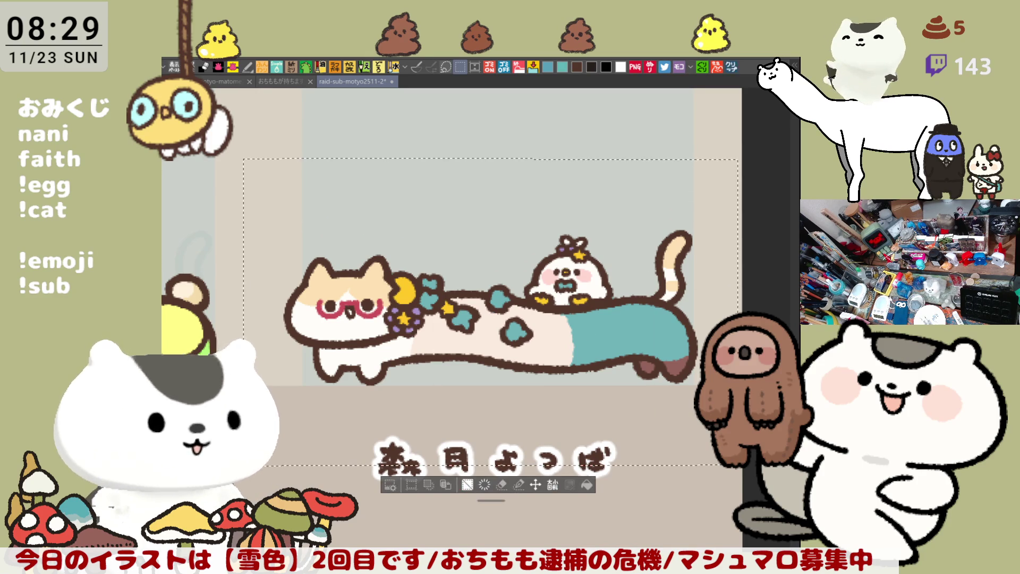
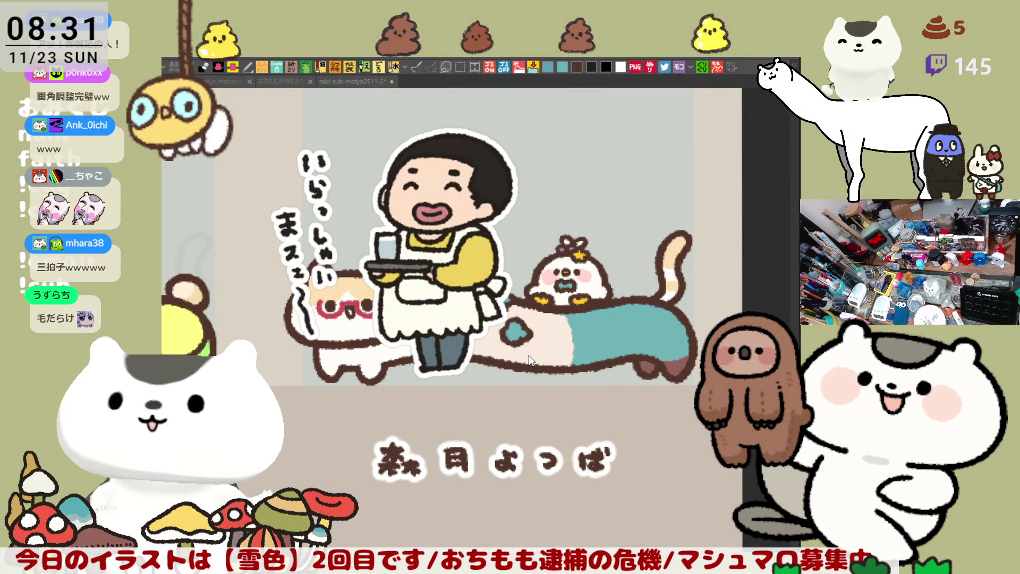
{"action": "scroll", "coordinate": [526, 319], "scroll_direction": "down", "scroll_amount": 5}
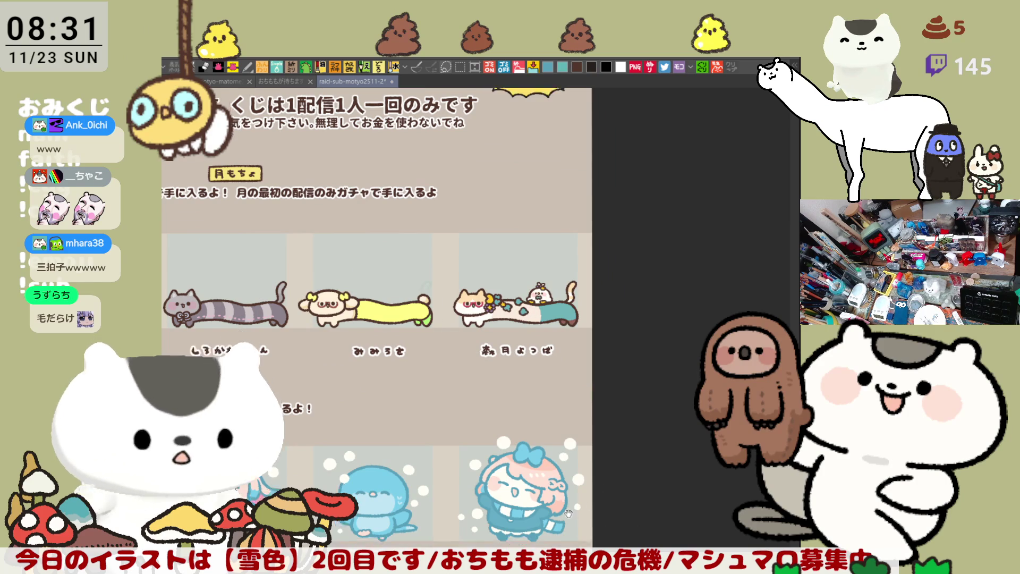
{"action": "left_click_drag", "start_coordinate": [674, 332], "coordinate": [572, 473]}
{"action": "scroll", "coordinate": [573, 473], "scroll_direction": "down", "scroll_amount": 6}
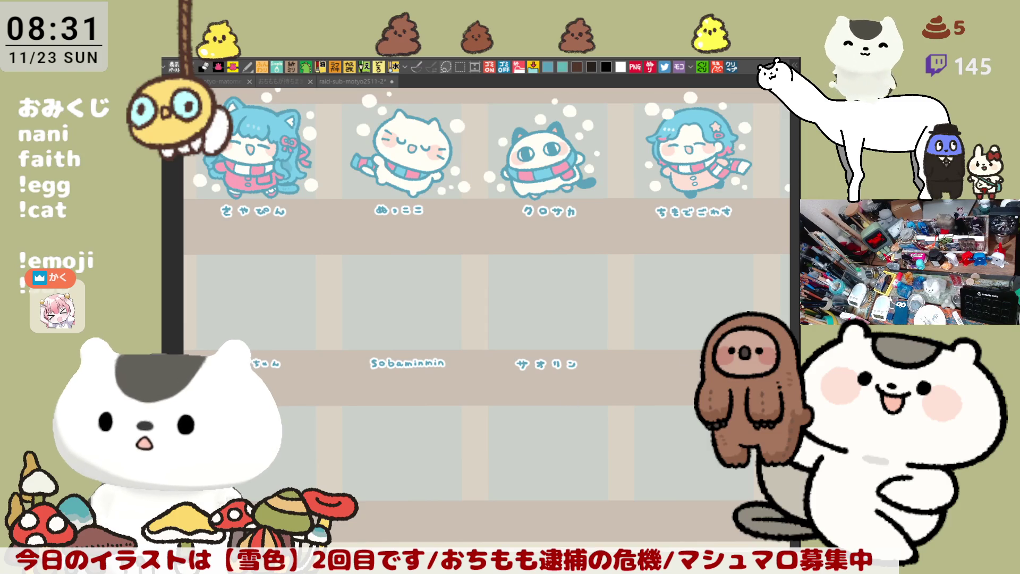
{"action": "left_click", "coordinate": [351, 82]}
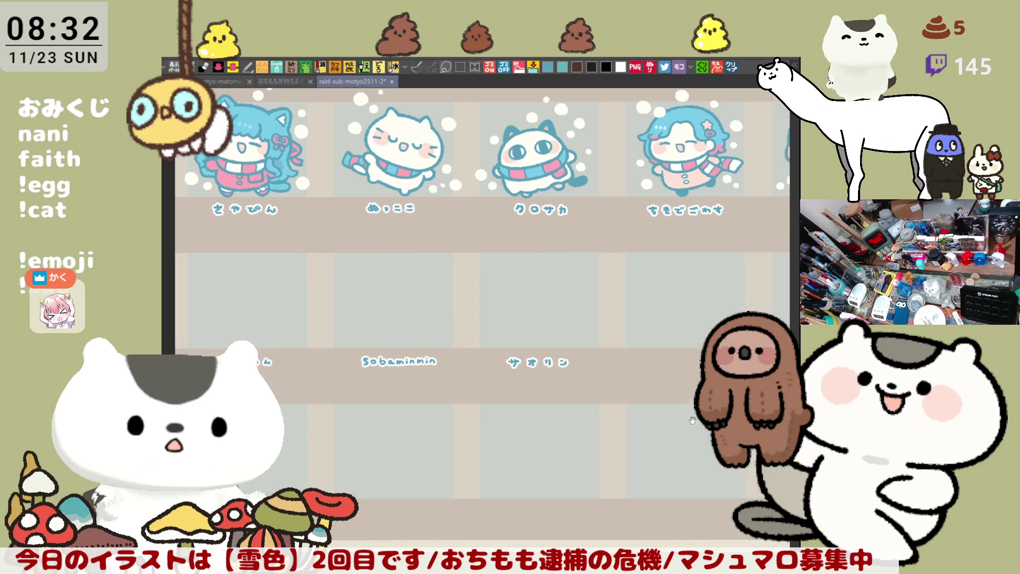
{"action": "left_click_drag", "start_coordinate": [661, 296], "coordinate": [563, 385]}
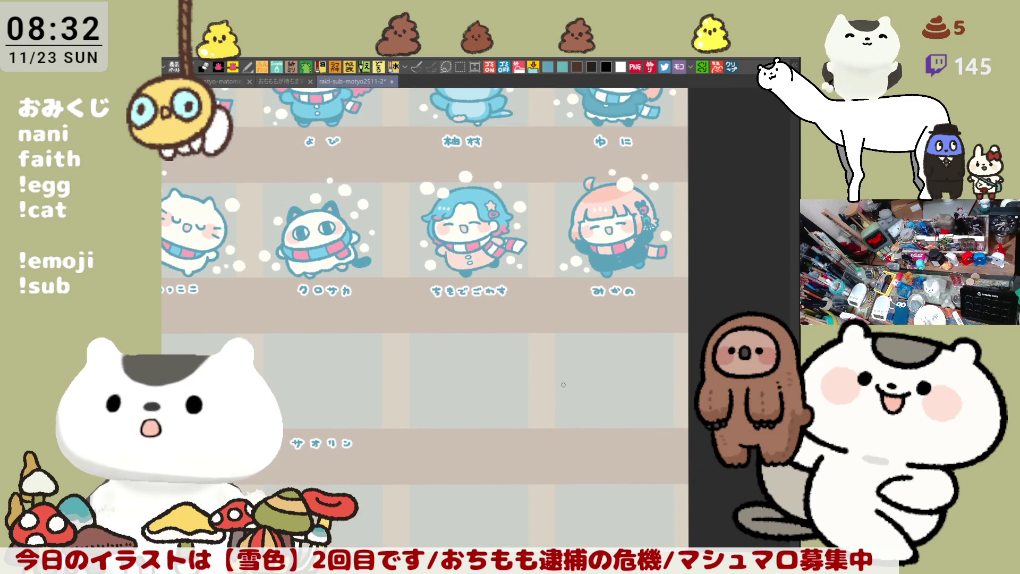
{"action": "scroll", "coordinate": [564, 385], "scroll_direction": "up", "scroll_amount": 5}
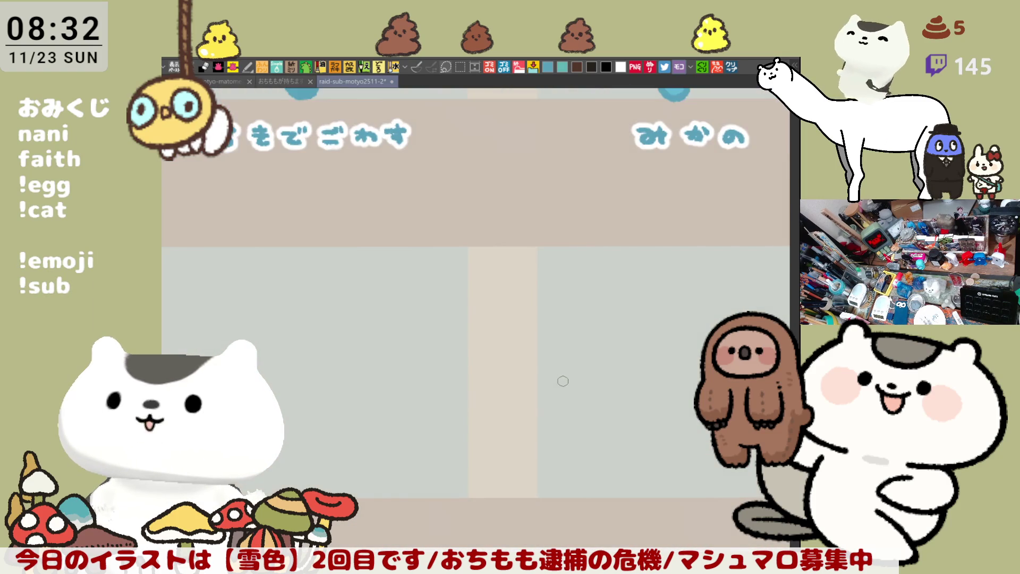
{"action": "scroll", "coordinate": [563, 381], "scroll_direction": "up", "scroll_amount": 1}
{"action": "mouse_move", "coordinate": [387, 371]}
{"action": "left_mouse_down"}
{"action": "mouse_move", "coordinate": [212, 211]}
{"action": "mouse_move", "coordinate": [213, 104]}
{"action": "left_mouse_up"}
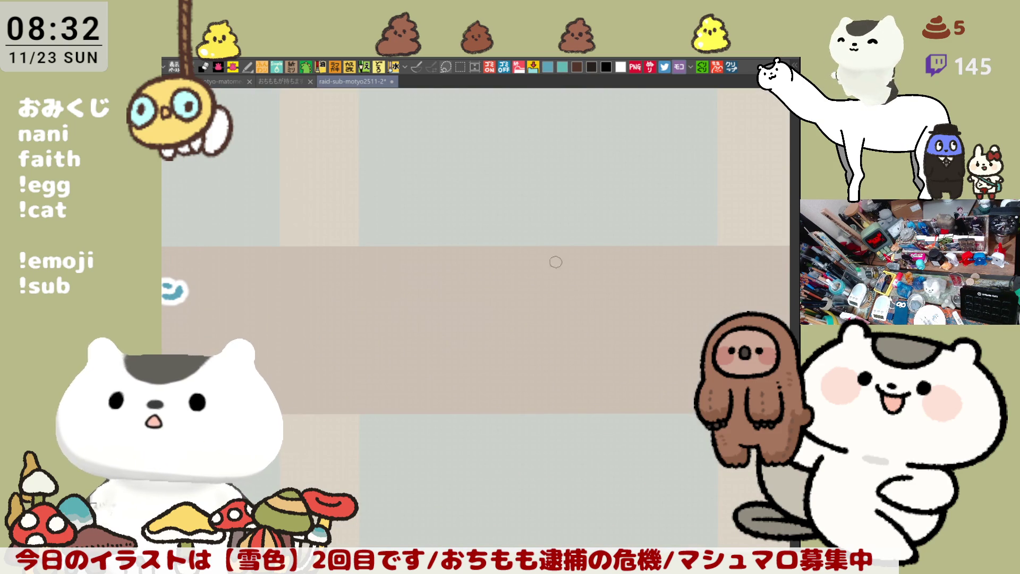
{"action": "left_click_drag", "start_coordinate": [569, 289], "coordinate": [450, 323]}
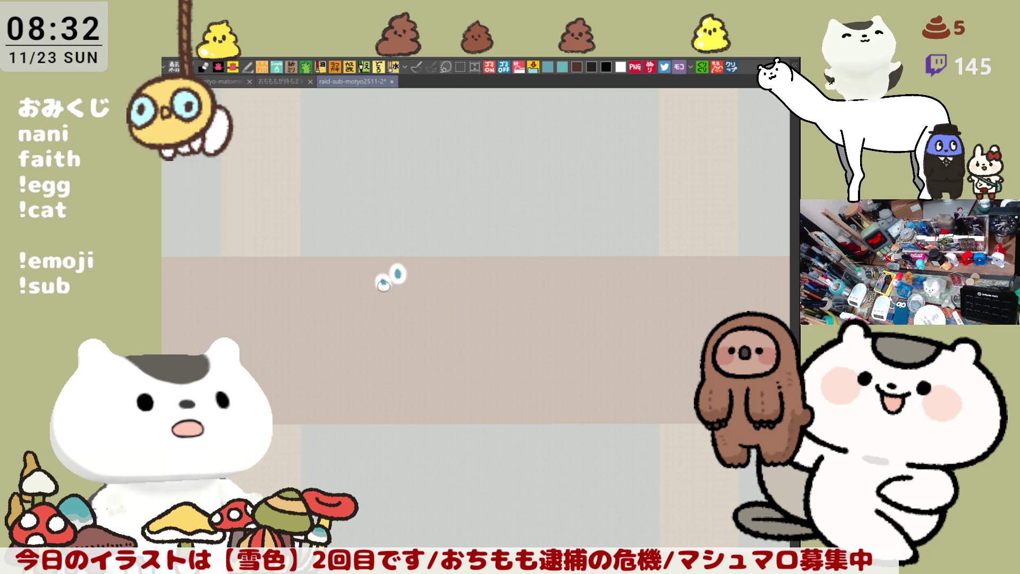
{"action": "mouse_move", "coordinate": [393, 276]}
{"action": "left_mouse_down"}
{"action": "mouse_move", "coordinate": [402, 287]}
{"action": "mouse_move", "coordinate": [393, 298]}
{"action": "left_mouse_up"}
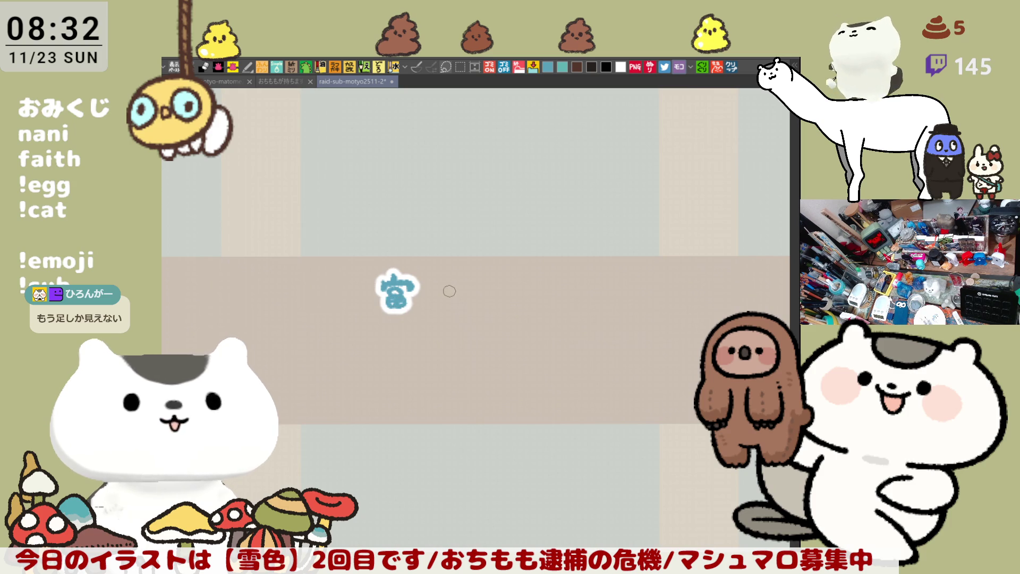
{"action": "key", "text": "ctrl+z"}
{"action": "key", "text": "ctrl+z"}
{"action": "key", "text": "ctrl+z"}
{"action": "mouse_move", "coordinate": [387, 295]}
{"action": "left_mouse_down"}
{"action": "mouse_move", "coordinate": [393, 314]}
{"action": "mouse_move", "coordinate": [450, 288]}
{"action": "mouse_move", "coordinate": [455, 300]}
{"action": "left_mouse_up"}
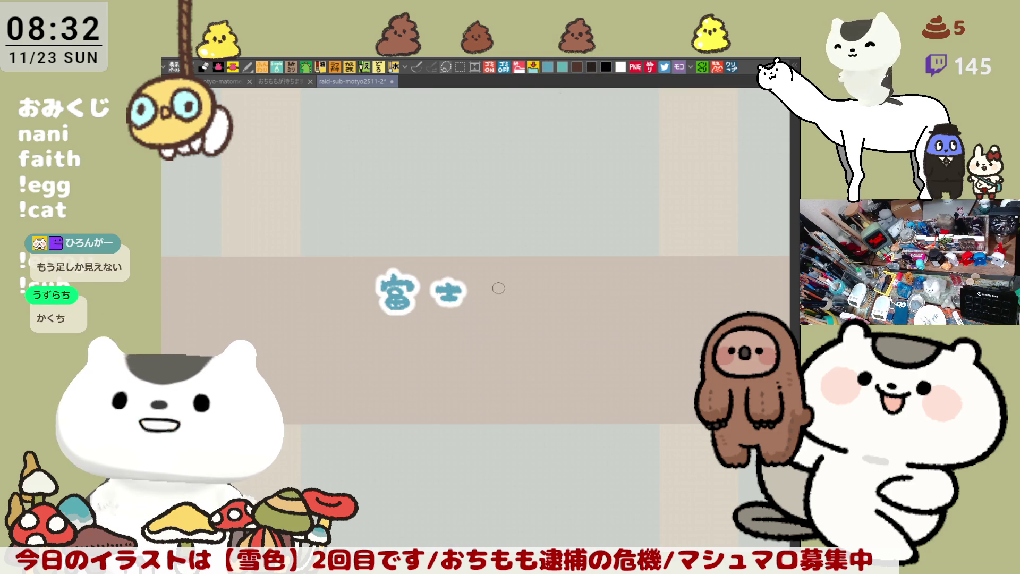
{"action": "mouse_move", "coordinate": [483, 288]}
{"action": "left_mouse_down"}
{"action": "mouse_move", "coordinate": [513, 287]}
{"action": "mouse_move", "coordinate": [499, 296]}
{"action": "mouse_move", "coordinate": [544, 303]}
{"action": "mouse_move", "coordinate": [530, 296]}
{"action": "mouse_move", "coordinate": [582, 285]}
{"action": "mouse_move", "coordinate": [574, 305]}
{"action": "mouse_move", "coordinate": [588, 306]}
{"action": "left_mouse_up"}
{"action": "key", "text": "ctrl+z"}
{"action": "left_click_drag", "start_coordinate": [652, 315], "coordinate": [492, 303]}
Letter the name へきまさ in light blue on the next cell's label band.
{"action": "mouse_move", "coordinate": [558, 303]}
{"action": "left_mouse_down"}
{"action": "mouse_move", "coordinate": [571, 284]}
{"action": "mouse_move", "coordinate": [590, 302]}
{"action": "mouse_move", "coordinate": [634, 280]}
{"action": "mouse_move", "coordinate": [631, 295]}
{"action": "left_mouse_up"}
{"action": "left_click_drag", "start_coordinate": [620, 296], "coordinate": [643, 293]}
{"action": "left_click_drag", "start_coordinate": [654, 282], "coordinate": [676, 287]}
{"action": "mouse_move", "coordinate": [661, 275]}
{"action": "left_mouse_down"}
{"action": "mouse_move", "coordinate": [677, 305]}
{"action": "mouse_move", "coordinate": [724, 286]}
{"action": "left_mouse_up"}
{"action": "mouse_move", "coordinate": [707, 273]}
{"action": "left_mouse_down"}
{"action": "mouse_move", "coordinate": [704, 297]}
{"action": "mouse_move", "coordinate": [718, 308]}
{"action": "mouse_move", "coordinate": [715, 298]}
{"action": "left_mouse_up"}
{"action": "key", "text": "ctrl+z"}
{"action": "key", "text": "ctrl+z"}
{"action": "mouse_move", "coordinate": [703, 294]}
{"action": "left_mouse_down"}
{"action": "mouse_move", "coordinate": [718, 309]}
{"action": "mouse_move", "coordinate": [654, 368]}
{"action": "left_mouse_up"}
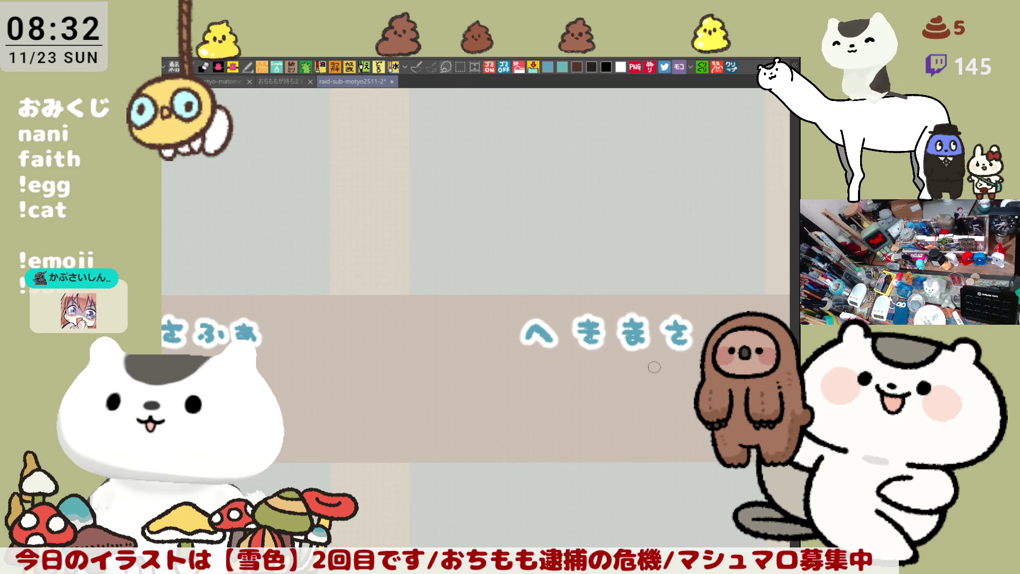
{"action": "scroll", "coordinate": [655, 367], "scroll_direction": "down", "scroll_amount": 5}
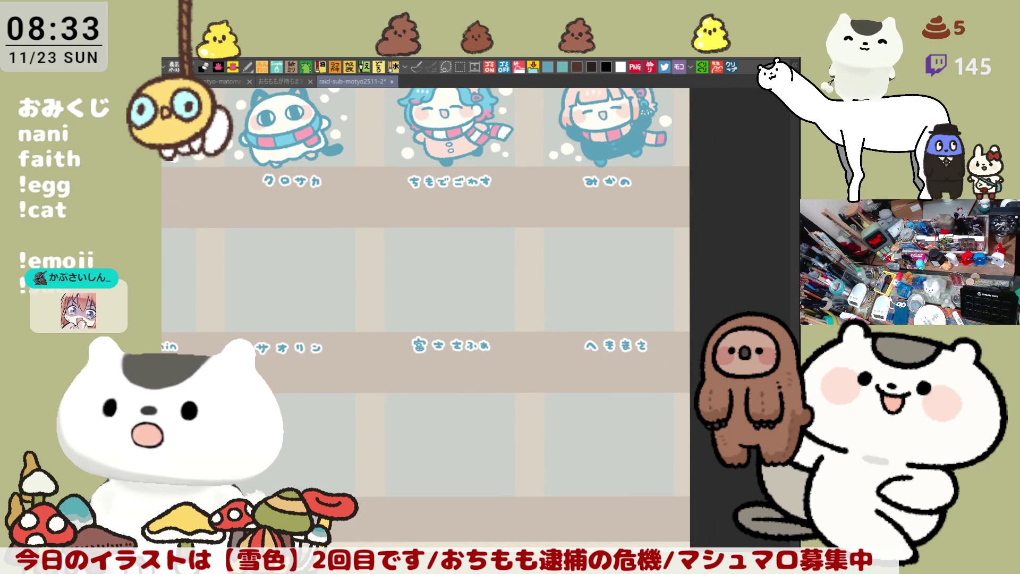
Select the へきまさ label and shift it slightly left.
{"action": "left_click_drag", "start_coordinate": [694, 424], "coordinate": [541, 291]}
{"action": "left_click", "coordinate": [661, 444]}
{"action": "left_click_drag", "start_coordinate": [635, 375], "coordinate": [626, 372]}
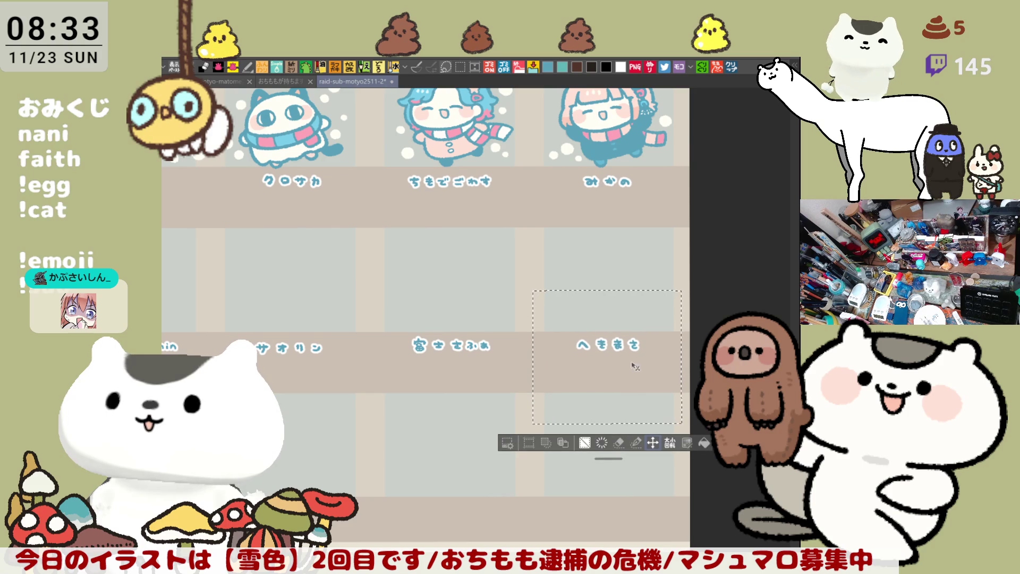
{"action": "key", "text": "ctrl+d"}
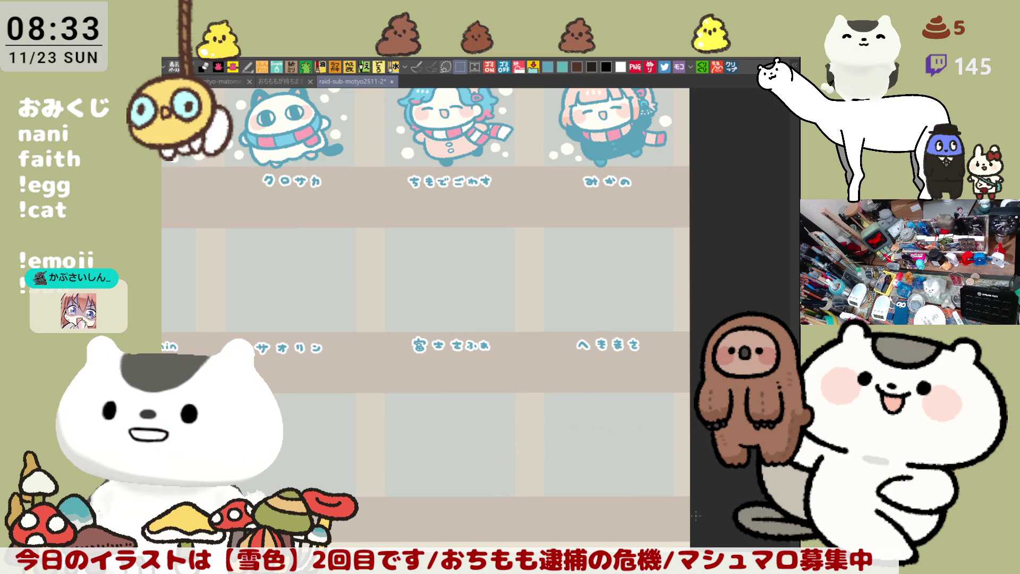
Nudge the 富士さふあ label slightly left and save the sheet.
{"action": "left_click_drag", "start_coordinate": [508, 394], "coordinate": [351, 286]}
{"action": "left_click", "coordinate": [475, 416]}
{"action": "left_click_drag", "start_coordinate": [474, 363], "coordinate": [471, 362]}
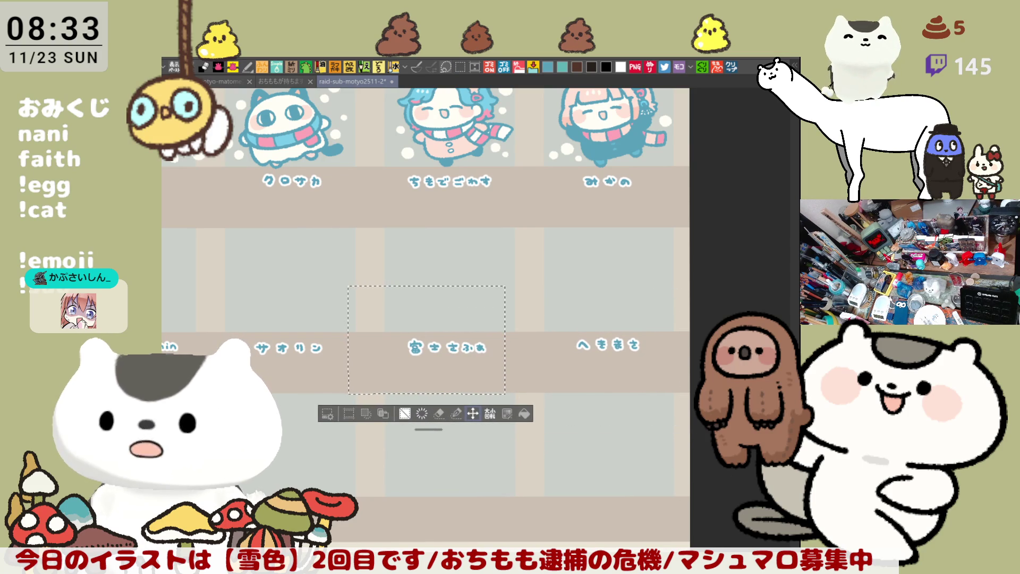
{"action": "key", "text": "ctrl+d"}
{"action": "key", "text": "ctrl+s"}
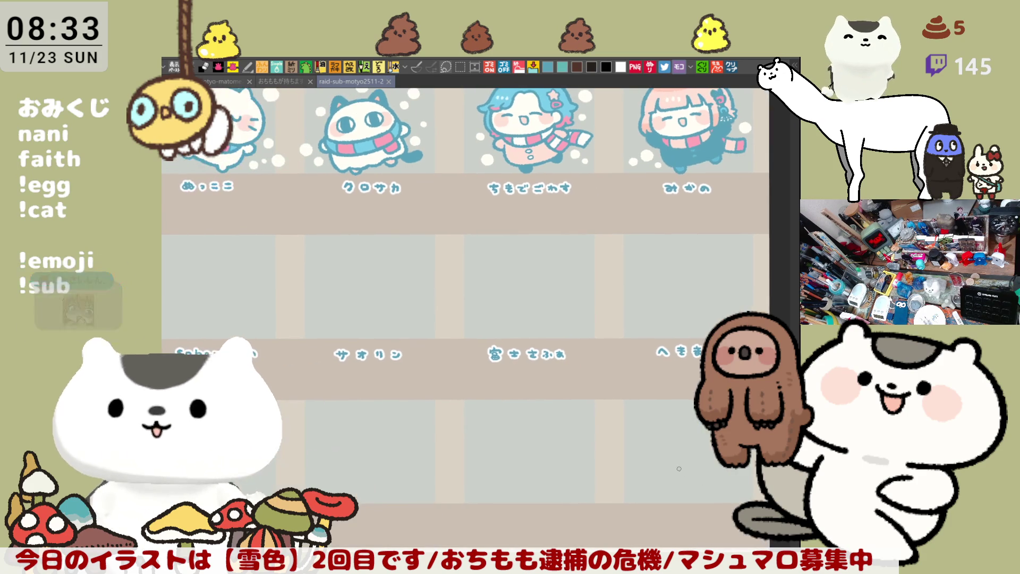
Pan across the lower row to center the view on the Sobaminmin cell.
{"action": "left_click_drag", "start_coordinate": [548, 428], "coordinate": [598, 431]}
{"action": "mouse_move", "coordinate": [505, 428]}
{"action": "left_mouse_down"}
{"action": "mouse_move", "coordinate": [601, 433]}
{"action": "mouse_move", "coordinate": [616, 422]}
{"action": "left_mouse_up"}
{"action": "key", "text": "ctrl+v"}
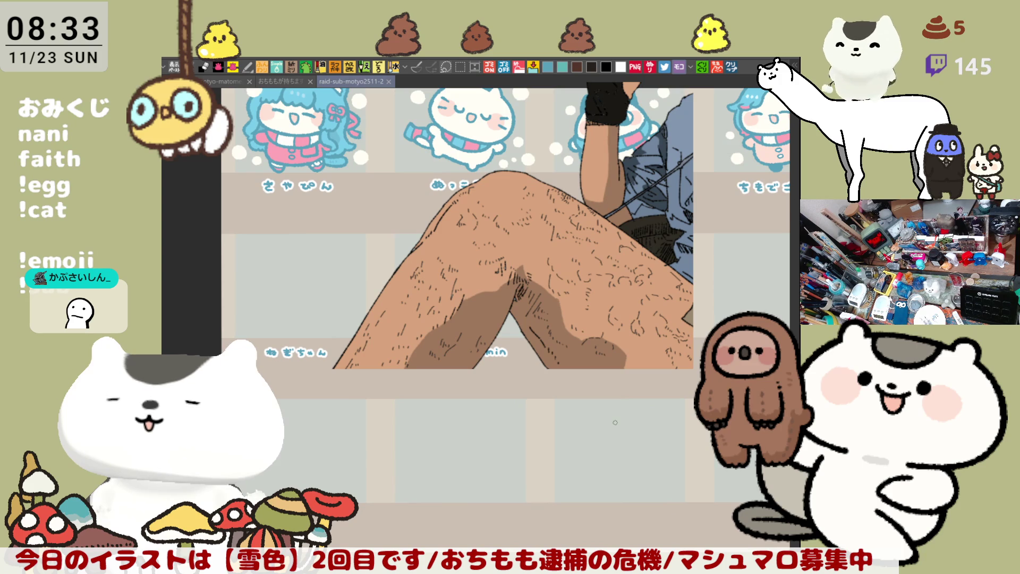
{"action": "key", "text": "ctrl+z"}
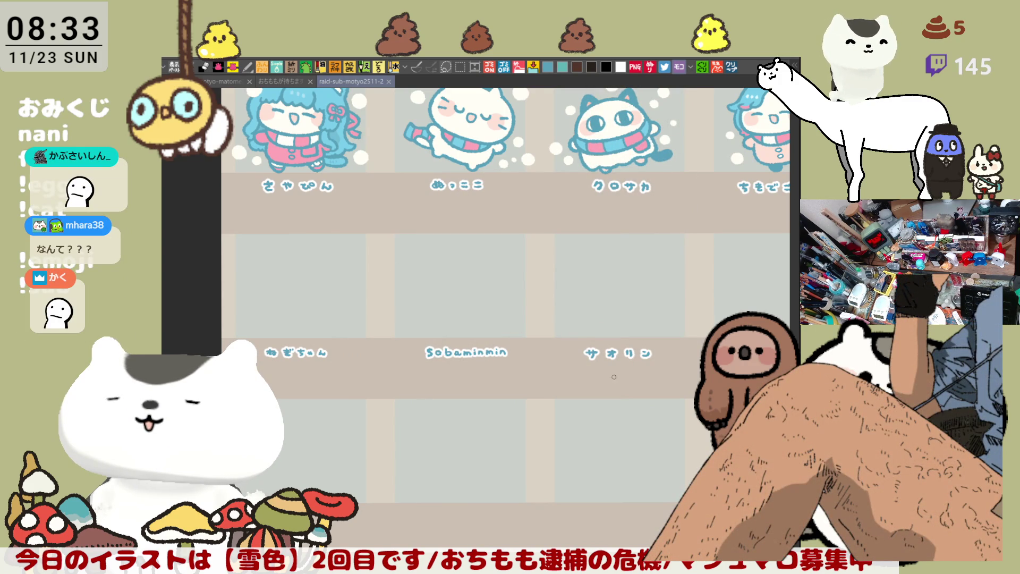
{"action": "left_click_drag", "start_coordinate": [616, 384], "coordinate": [642, 392]}
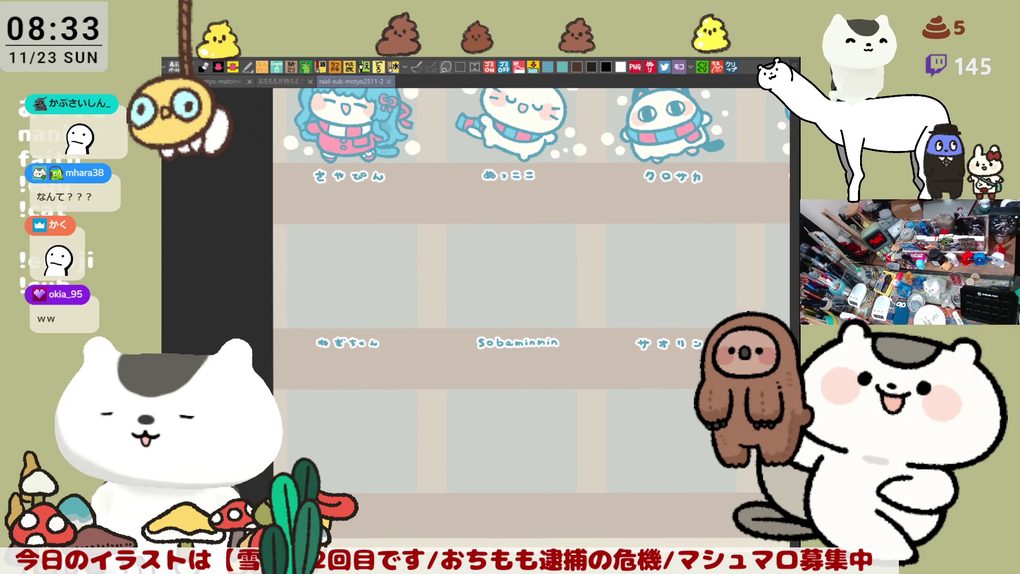
{"action": "left_click_drag", "start_coordinate": [601, 388], "coordinate": [643, 439]}
{"action": "scroll", "coordinate": [644, 439], "scroll_direction": "up", "scroll_amount": 5}
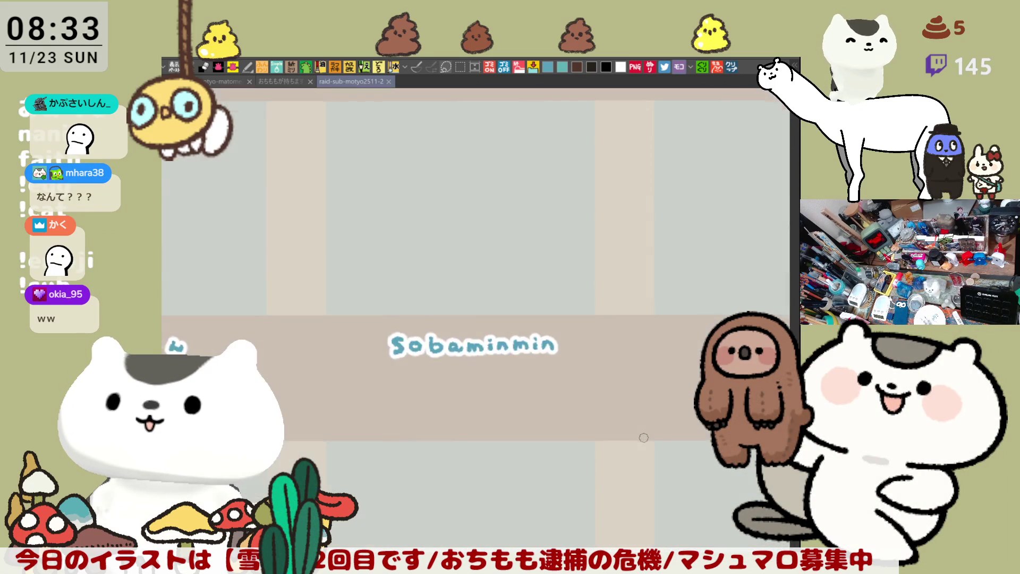
Draw a light-blue left arc of the head outline in the ねぎちゃん cell.
{"action": "scroll", "coordinate": [640, 436], "scroll_direction": "left", "scroll_amount": 10}
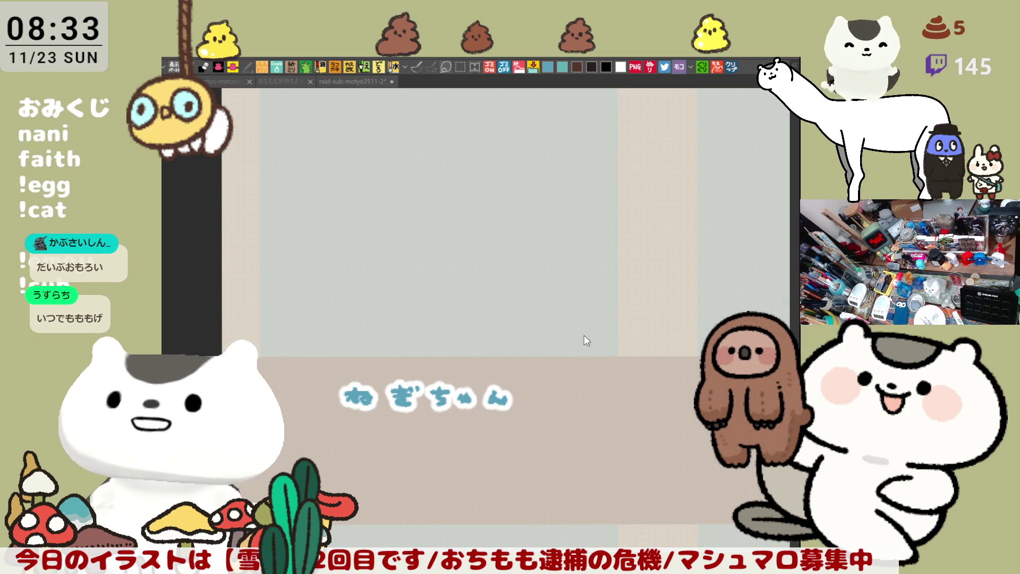
{"action": "left_click", "coordinate": [564, 301]}
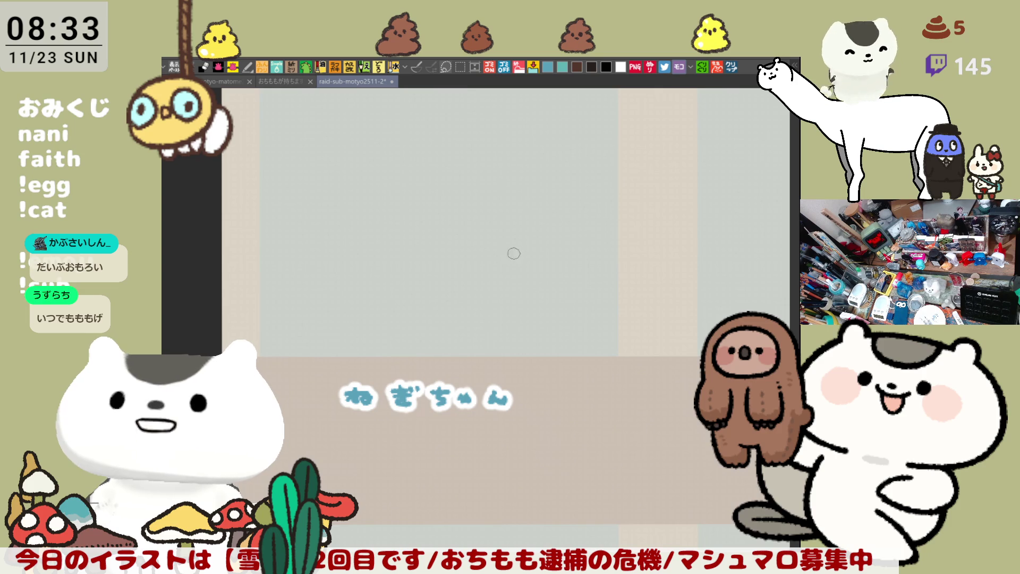
{"action": "left_click_drag", "start_coordinate": [515, 254], "coordinate": [531, 315]}
{"action": "left_click_drag", "start_coordinate": [417, 202], "coordinate": [429, 320]}
{"action": "key", "text": "ctrl+z"}
{"action": "mouse_move", "coordinate": [416, 202]}
{"action": "left_mouse_down"}
{"action": "mouse_move", "coordinate": [376, 289]}
{"action": "mouse_move", "coordinate": [430, 320]}
{"action": "left_mouse_up"}
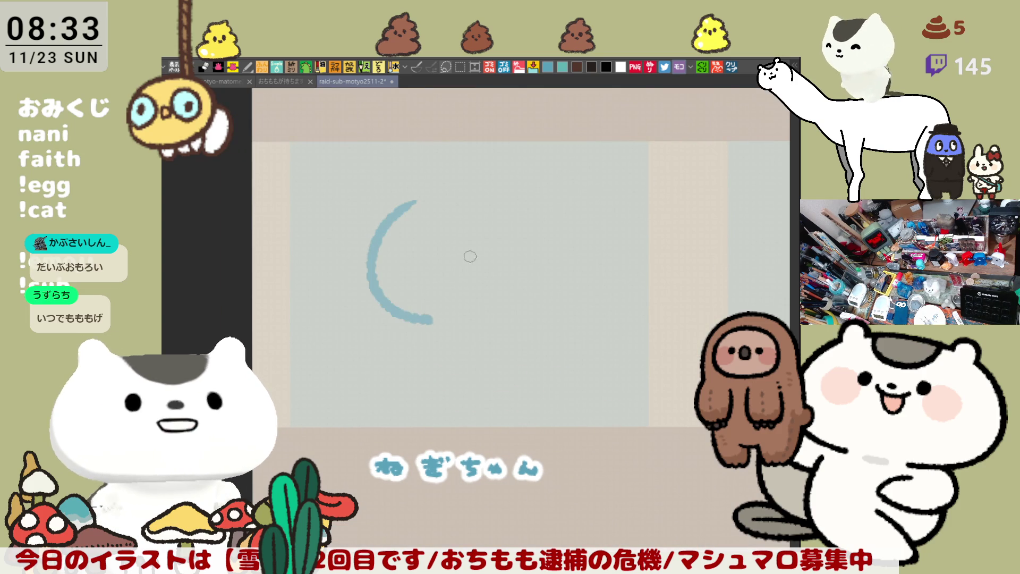
Draw the top and right arcs of the round head outline.
{"action": "mouse_move", "coordinate": [464, 190]}
{"action": "left_mouse_down"}
{"action": "mouse_move", "coordinate": [532, 210]}
{"action": "mouse_move", "coordinate": [555, 270]}
{"action": "mouse_move", "coordinate": [526, 315]}
{"action": "left_mouse_up"}
{"action": "key", "text": "ctrl+z"}
{"action": "key", "text": "ctrl+z"}
{"action": "mouse_move", "coordinate": [539, 224]}
{"action": "left_mouse_down"}
{"action": "mouse_move", "coordinate": [553, 273]}
{"action": "mouse_move", "coordinate": [526, 316]}
{"action": "left_mouse_up"}
{"action": "left_click_drag", "start_coordinate": [610, 263], "coordinate": [603, 252]}
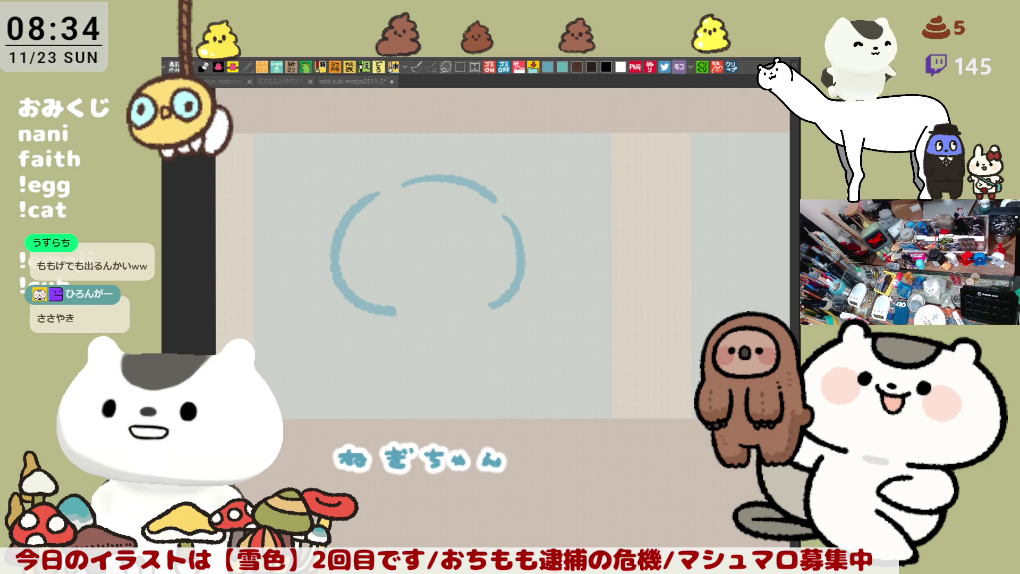
{"action": "scroll", "coordinate": [549, 360], "scroll_direction": "down", "scroll_amount": 2}
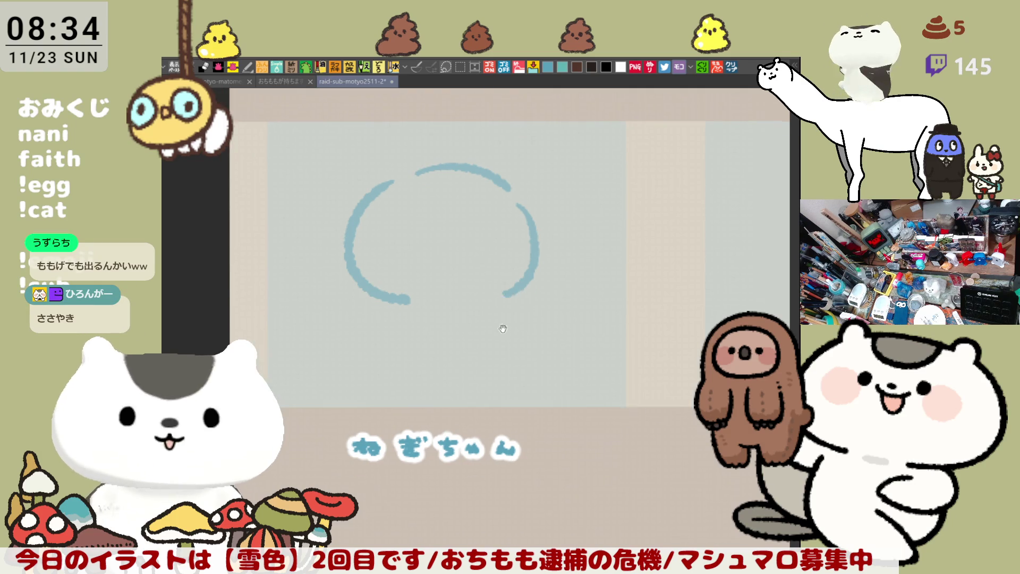
{"action": "scroll", "coordinate": [464, 290], "scroll_direction": "up", "scroll_amount": 3}
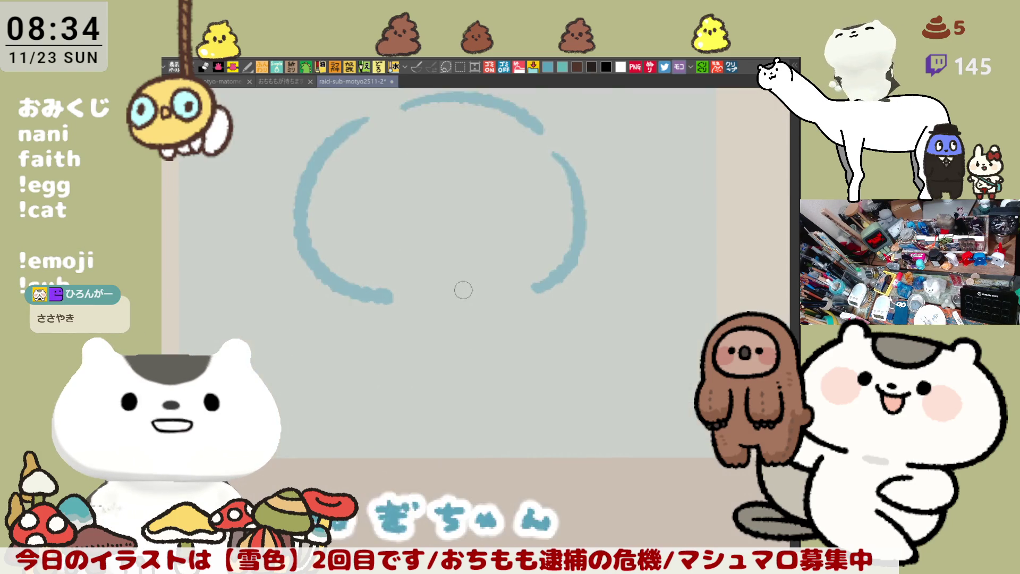
{"action": "left_click_drag", "start_coordinate": [485, 243], "coordinate": [517, 282]}
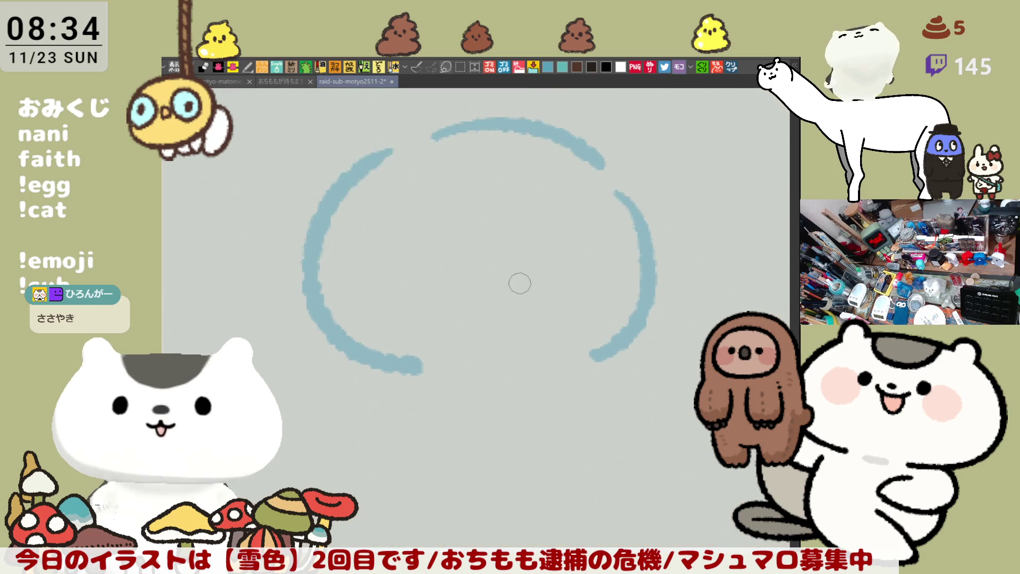
Draw a wavy inner line across the top of the head.
{"action": "left_click_drag", "start_coordinate": [486, 155], "coordinate": [500, 224]}
{"action": "key", "text": "ctrl+z"}
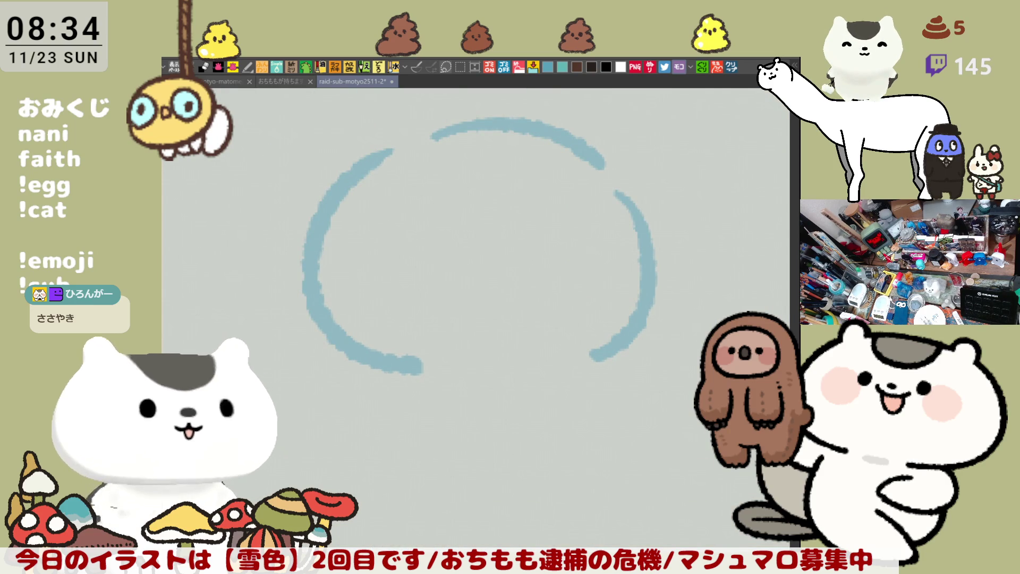
{"action": "left_click_drag", "start_coordinate": [488, 153], "coordinate": [518, 227]}
{"action": "key", "text": "ctrl+z"}
{"action": "mouse_move", "coordinate": [505, 168]}
{"action": "left_mouse_down"}
{"action": "mouse_move", "coordinate": [542, 223]}
{"action": "mouse_move", "coordinate": [587, 232]}
{"action": "left_mouse_up"}
{"action": "mouse_move", "coordinate": [565, 132]}
{"action": "left_mouse_down"}
{"action": "mouse_move", "coordinate": [614, 184]}
{"action": "mouse_move", "coordinate": [596, 216]}
{"action": "left_mouse_up"}
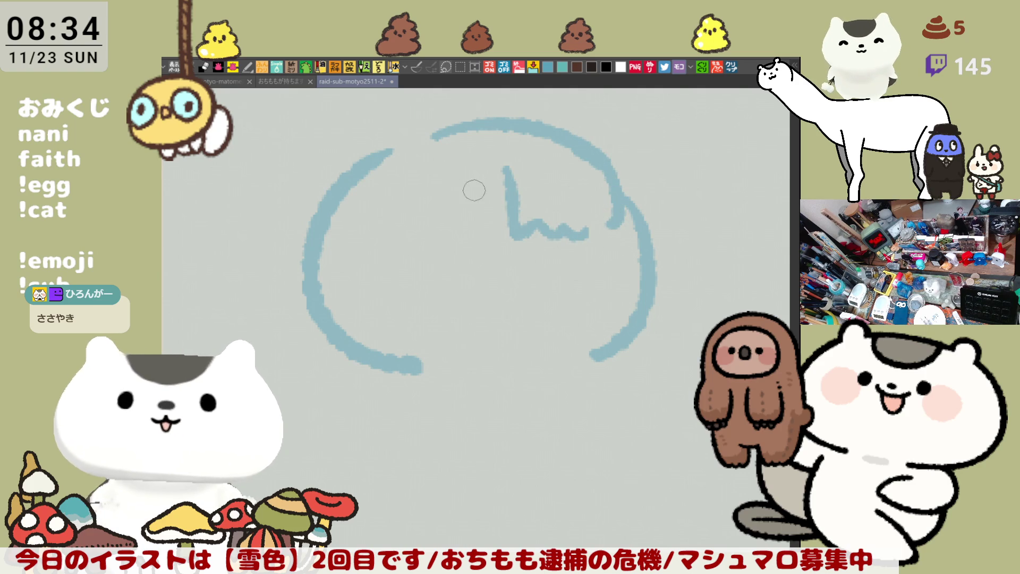
{"action": "key", "text": "ctrl+z"}
{"action": "key", "text": "ctrl+z"}
{"action": "mouse_move", "coordinate": [453, 160]}
{"action": "left_mouse_down"}
{"action": "mouse_move", "coordinate": [505, 230]}
{"action": "mouse_move", "coordinate": [558, 225]}
{"action": "left_mouse_up"}
{"action": "left_click_drag", "start_coordinate": [553, 191], "coordinate": [630, 247]}
{"action": "key", "text": "ctrl+z"}
{"action": "left_click_drag", "start_coordinate": [568, 220], "coordinate": [605, 230]}
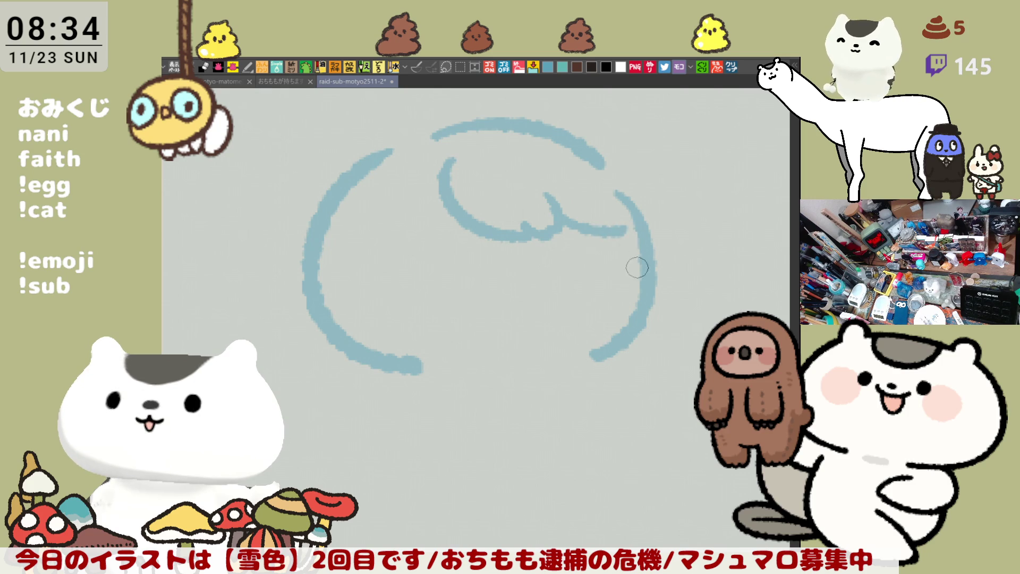
Add a small loop with detail strokes on the right and redraw the head's right side.
{"action": "mouse_move", "coordinate": [653, 257]}
{"action": "left_mouse_down"}
{"action": "mouse_move", "coordinate": [684, 287]}
{"action": "mouse_move", "coordinate": [656, 318]}
{"action": "left_mouse_up"}
{"action": "key", "text": "ctrl+z"}
{"action": "key", "text": "ctrl+z"}
{"action": "mouse_move", "coordinate": [652, 250]}
{"action": "left_mouse_down"}
{"action": "mouse_move", "coordinate": [684, 292]}
{"action": "mouse_move", "coordinate": [653, 323]}
{"action": "left_mouse_up"}
{"action": "key", "text": "ctrl+z"}
{"action": "mouse_move", "coordinate": [652, 251]}
{"action": "left_mouse_down"}
{"action": "mouse_move", "coordinate": [676, 306]}
{"action": "mouse_move", "coordinate": [657, 312]}
{"action": "left_mouse_up"}
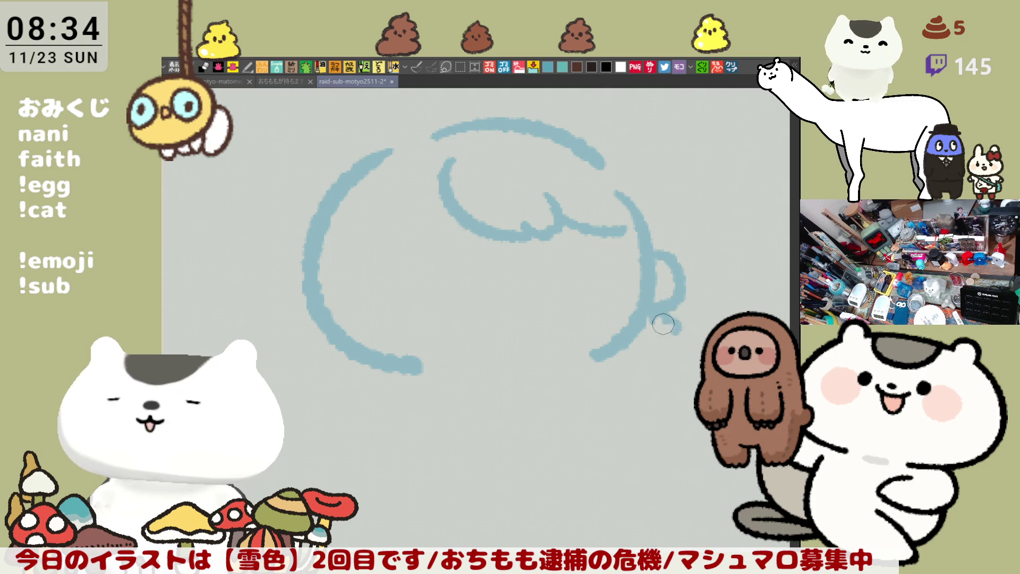
{"action": "mouse_move", "coordinate": [650, 327]}
{"action": "left_mouse_down"}
{"action": "mouse_move", "coordinate": [665, 319]}
{"action": "mouse_move", "coordinate": [649, 330]}
{"action": "mouse_move", "coordinate": [665, 342]}
{"action": "left_mouse_up"}
{"action": "left_click_drag", "start_coordinate": [586, 179], "coordinate": [628, 197]}
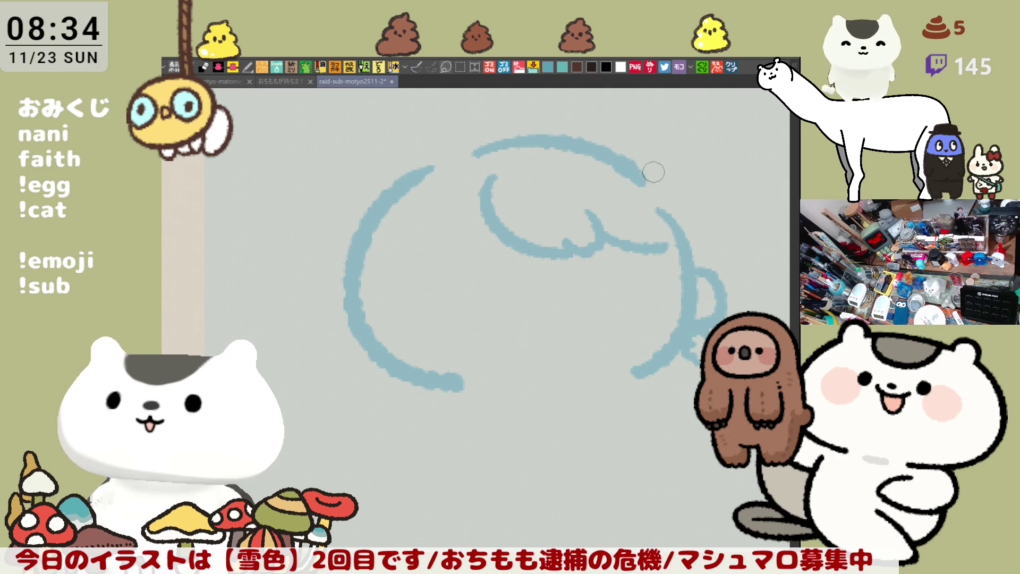
{"action": "left_click_drag", "start_coordinate": [633, 162], "coordinate": [692, 262]}
{"action": "scroll", "coordinate": [692, 262], "scroll_direction": "down", "scroll_amount": 5}
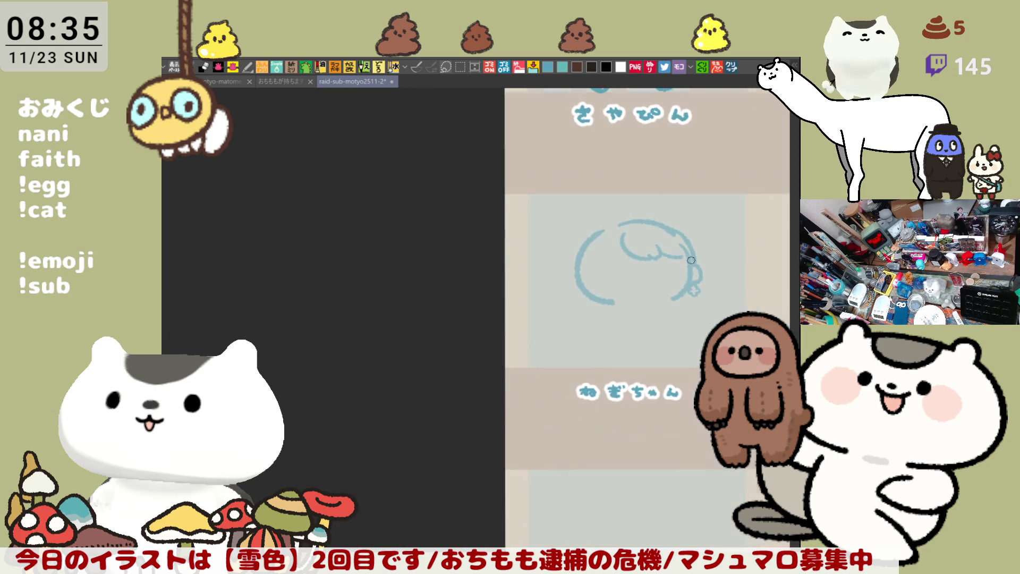
Zoom out to survey the sheet, then zoom back in on the ねぎちゃん sketch.
{"action": "scroll", "coordinate": [511, 352], "scroll_direction": "up", "scroll_amount": 3}
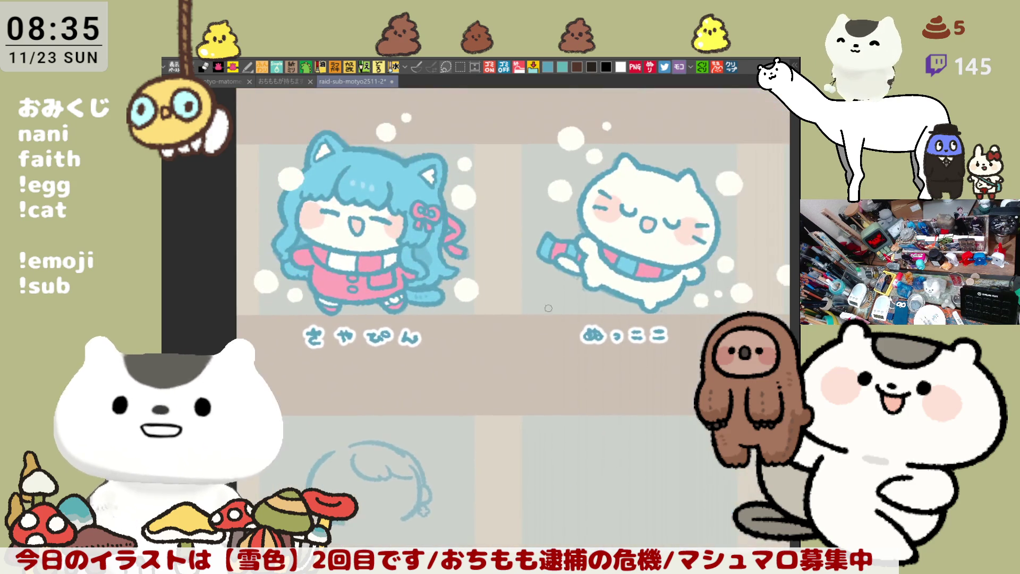
{"action": "scroll", "coordinate": [511, 352], "scroll_direction": "down", "scroll_amount": 3}
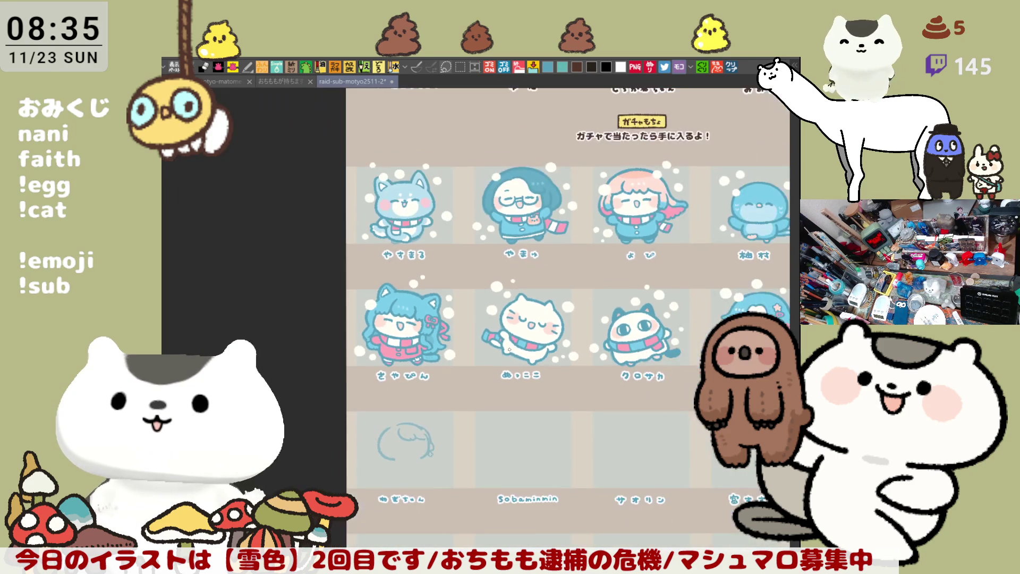
{"action": "scroll", "coordinate": [605, 327], "scroll_direction": "right", "scroll_amount": 5}
{"action": "scroll", "coordinate": [605, 327], "scroll_direction": "down", "scroll_amount": 1}
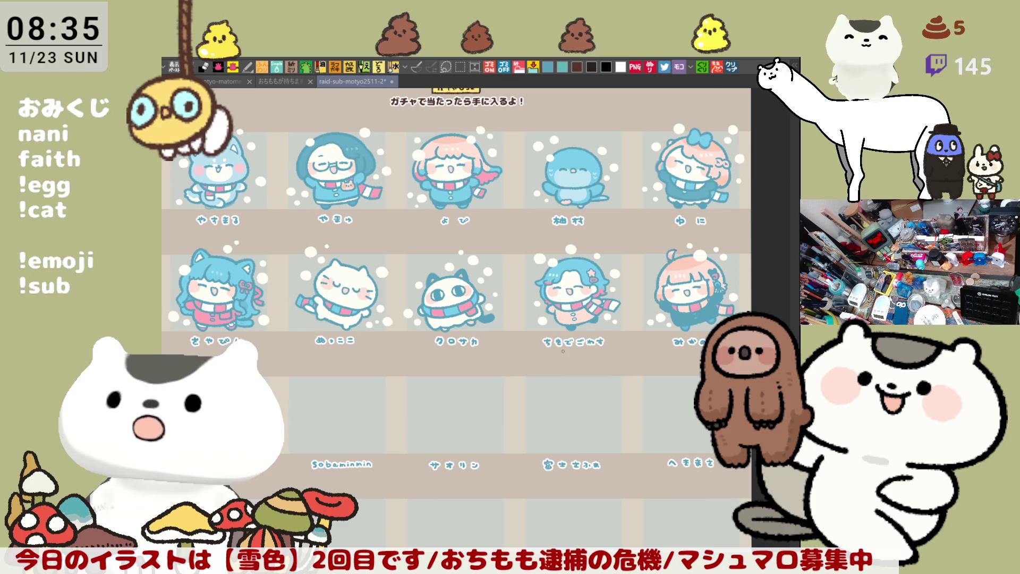
{"action": "scroll", "coordinate": [563, 351], "scroll_direction": "up", "scroll_amount": 5}
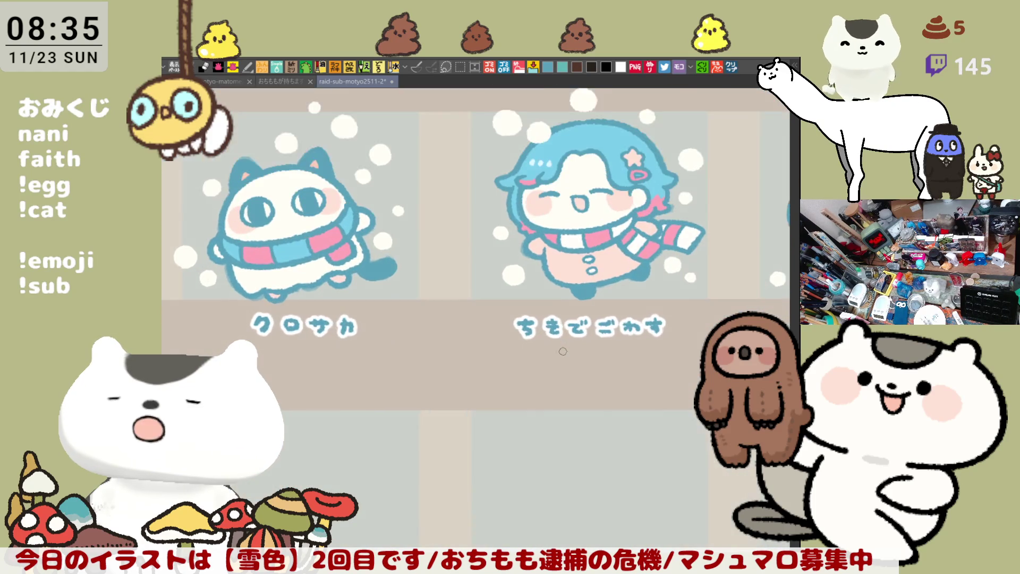
{"action": "scroll", "coordinate": [563, 351], "scroll_direction": "up", "scroll_amount": 1}
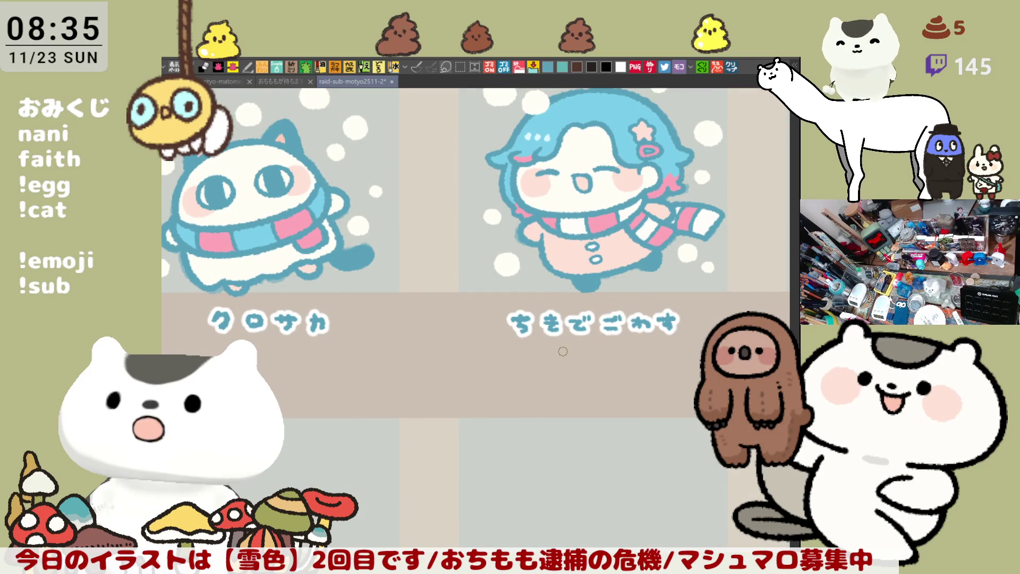
{"action": "mouse_move", "coordinate": [88, 449]}
{"action": "left_mouse_down"}
{"action": "mouse_move", "coordinate": [274, 383]}
{"action": "mouse_move", "coordinate": [496, 370]}
{"action": "mouse_move", "coordinate": [692, 300]}
{"action": "left_mouse_up"}
{"action": "mouse_move", "coordinate": [412, 390]}
{"action": "left_mouse_down"}
{"action": "mouse_move", "coordinate": [583, 326]}
{"action": "mouse_move", "coordinate": [624, 345]}
{"action": "left_mouse_up"}
{"action": "scroll", "coordinate": [624, 345], "scroll_direction": "up", "scroll_amount": 3}
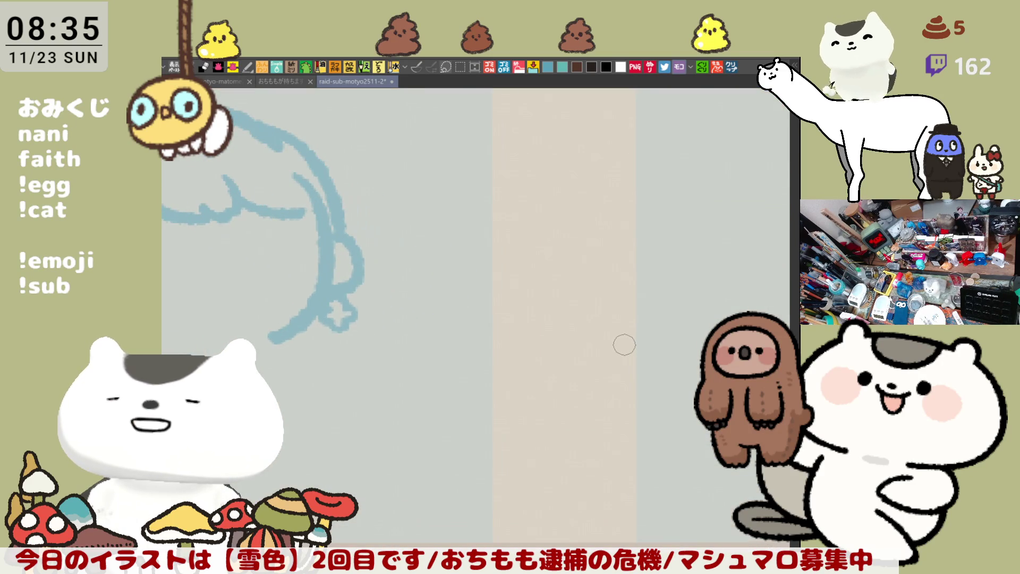
Replace the rough top of the head with a cleaner light-blue arc.
{"action": "left_click_drag", "start_coordinate": [437, 260], "coordinate": [697, 316]}
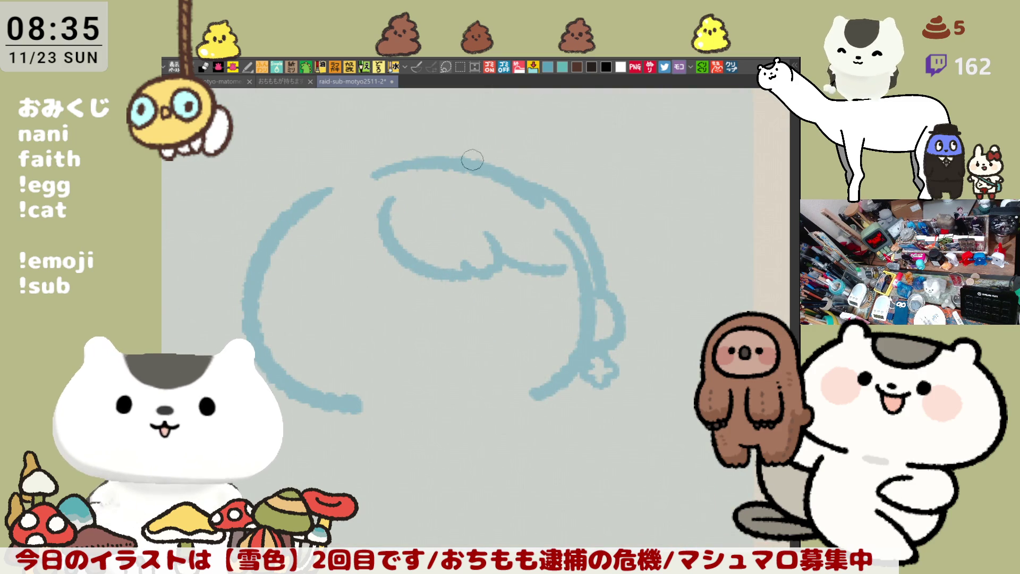
{"action": "key", "text": "ctrl+z"}
{"action": "left_click_drag", "start_coordinate": [452, 158], "coordinate": [588, 226]}
{"action": "key", "text": "ctrl+z"}
{"action": "key", "text": "ctrl+z"}
{"action": "mouse_move", "coordinate": [374, 154]}
{"action": "left_mouse_down"}
{"action": "mouse_move", "coordinate": [550, 181]}
{"action": "mouse_move", "coordinate": [480, 145]}
{"action": "mouse_move", "coordinate": [559, 175]}
{"action": "left_mouse_up"}
{"action": "key", "text": "ctrl+z"}
Ink the right side of the head with hair curving down and hooking inward.
{"action": "key", "text": "ctrl+z"}
{"action": "mouse_move", "coordinate": [376, 152]}
{"action": "left_mouse_down"}
{"action": "mouse_move", "coordinate": [574, 188]}
{"action": "mouse_move", "coordinate": [604, 235]}
{"action": "left_mouse_up"}
{"action": "key", "text": "ctrl+z"}
{"action": "left_click_drag", "start_coordinate": [566, 187], "coordinate": [624, 287]}
{"action": "key", "text": "ctrl+z"}
{"action": "left_click_drag", "start_coordinate": [567, 192], "coordinate": [617, 288]}
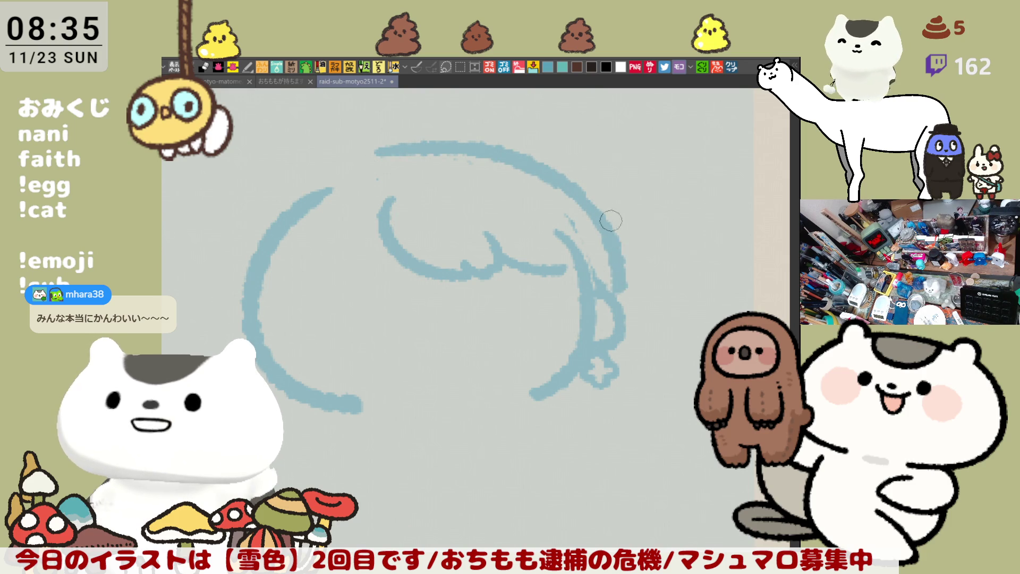
{"action": "key", "text": "ctrl+z"}
{"action": "mouse_move", "coordinate": [563, 180]}
{"action": "left_mouse_down"}
{"action": "mouse_move", "coordinate": [586, 199]}
{"action": "mouse_move", "coordinate": [635, 311]}
{"action": "mouse_move", "coordinate": [597, 198]}
{"action": "mouse_move", "coordinate": [638, 316]}
{"action": "mouse_move", "coordinate": [633, 276]}
{"action": "mouse_move", "coordinate": [635, 319]}
{"action": "left_mouse_up"}
{"action": "key", "text": "ctrl+z"}
{"action": "key", "text": "ctrl+z"}
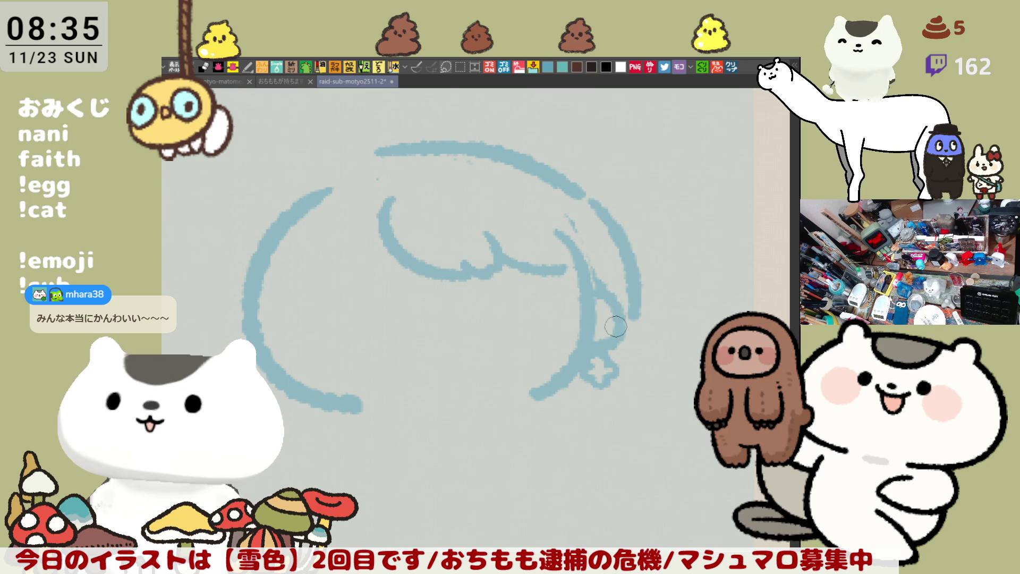
{"action": "left_click_drag", "start_coordinate": [672, 267], "coordinate": [659, 322]}
{"action": "key", "text": "ctrl+z"}
{"action": "mouse_move", "coordinate": [674, 269]}
{"action": "left_mouse_down"}
{"action": "mouse_move", "coordinate": [662, 332]}
{"action": "mouse_move", "coordinate": [688, 349]}
{"action": "left_mouse_up"}
{"action": "key", "text": "ctrl+z"}
{"action": "key", "text": "ctrl+z"}
{"action": "left_click_drag", "start_coordinate": [672, 256], "coordinate": [665, 425]}
{"action": "key", "text": "ctrl+z"}
{"action": "mouse_move", "coordinate": [683, 383]}
{"action": "left_mouse_down"}
{"action": "mouse_move", "coordinate": [686, 412]}
{"action": "mouse_move", "coordinate": [645, 428]}
{"action": "left_mouse_up"}
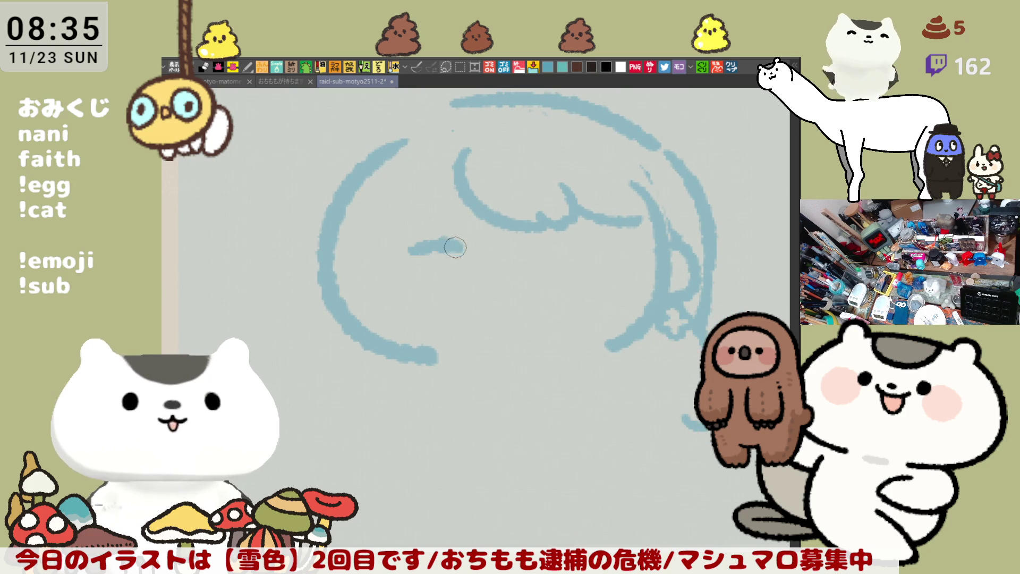
Draw the two closed-eye dashes and the open mouth.
{"action": "mouse_move", "coordinate": [424, 250]}
{"action": "left_mouse_down"}
{"action": "mouse_move", "coordinate": [463, 245]}
{"action": "mouse_move", "coordinate": [415, 250]}
{"action": "mouse_move", "coordinate": [469, 249]}
{"action": "left_mouse_up"}
{"action": "key", "text": "ctrl+z"}
{"action": "left_click_drag", "start_coordinate": [545, 248], "coordinate": [611, 260]}
{"action": "key", "text": "ctrl+z"}
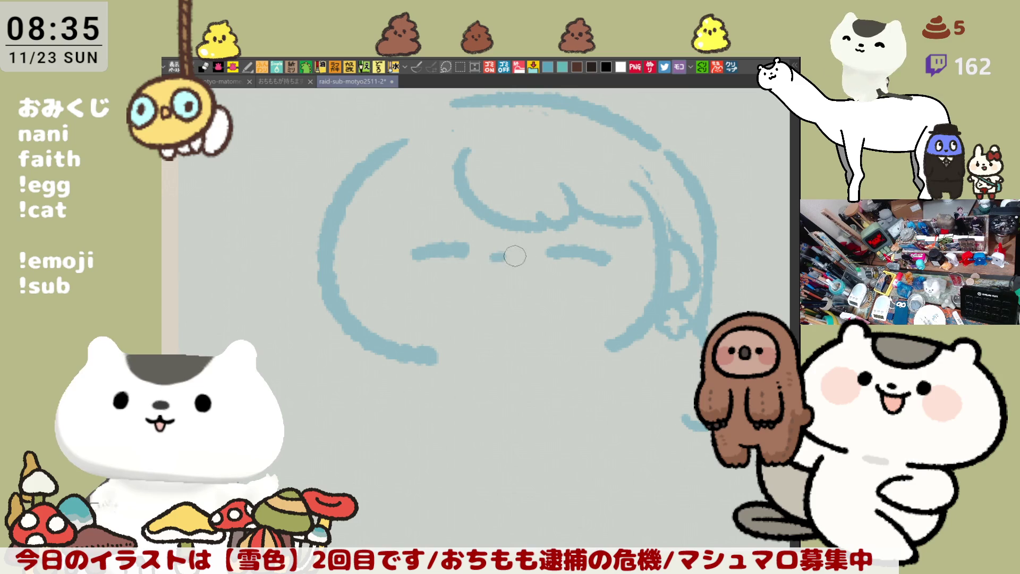
{"action": "left_click_drag", "start_coordinate": [503, 255], "coordinate": [495, 261]}
{"action": "left_click_drag", "start_coordinate": [471, 302], "coordinate": [419, 297]}
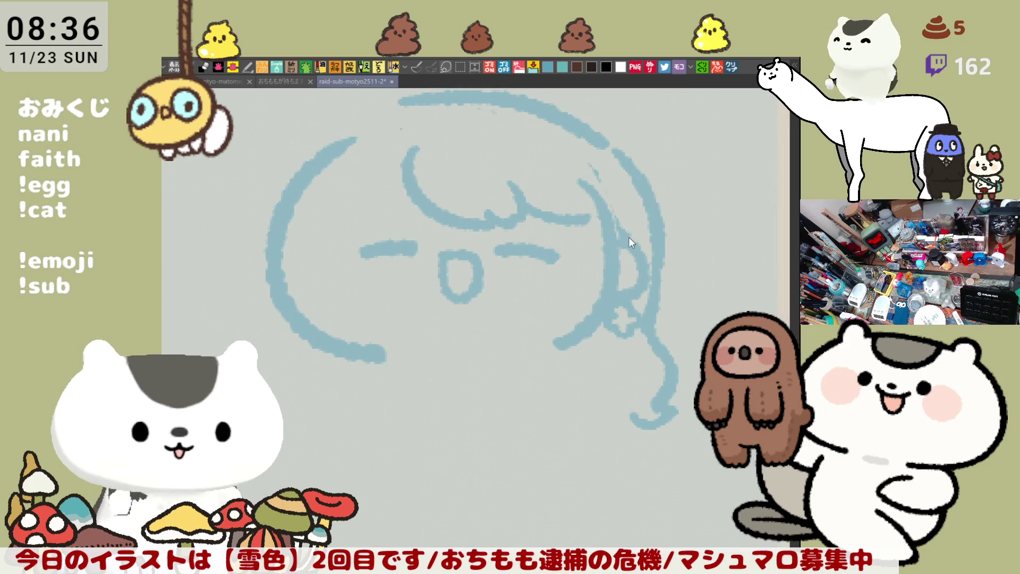
Redraw the right hair curl and add curved bang strands under a hair arc.
{"action": "mouse_move", "coordinate": [624, 219]}
{"action": "left_mouse_down"}
{"action": "mouse_move", "coordinate": [640, 297]}
{"action": "mouse_move", "coordinate": [615, 256]}
{"action": "mouse_move", "coordinate": [620, 311]}
{"action": "left_mouse_up"}
{"action": "key", "text": "ctrl+z"}
{"action": "left_click_drag", "start_coordinate": [616, 250], "coordinate": [624, 306]}
{"action": "mouse_move", "coordinate": [639, 223]}
{"action": "left_mouse_down"}
{"action": "mouse_move", "coordinate": [680, 241]}
{"action": "mouse_move", "coordinate": [714, 276]}
{"action": "left_mouse_up"}
{"action": "mouse_move", "coordinate": [486, 190]}
{"action": "left_mouse_down"}
{"action": "mouse_move", "coordinate": [445, 239]}
{"action": "mouse_move", "coordinate": [446, 260]}
{"action": "left_mouse_up"}
{"action": "left_click_drag", "start_coordinate": [438, 203], "coordinate": [440, 266]}
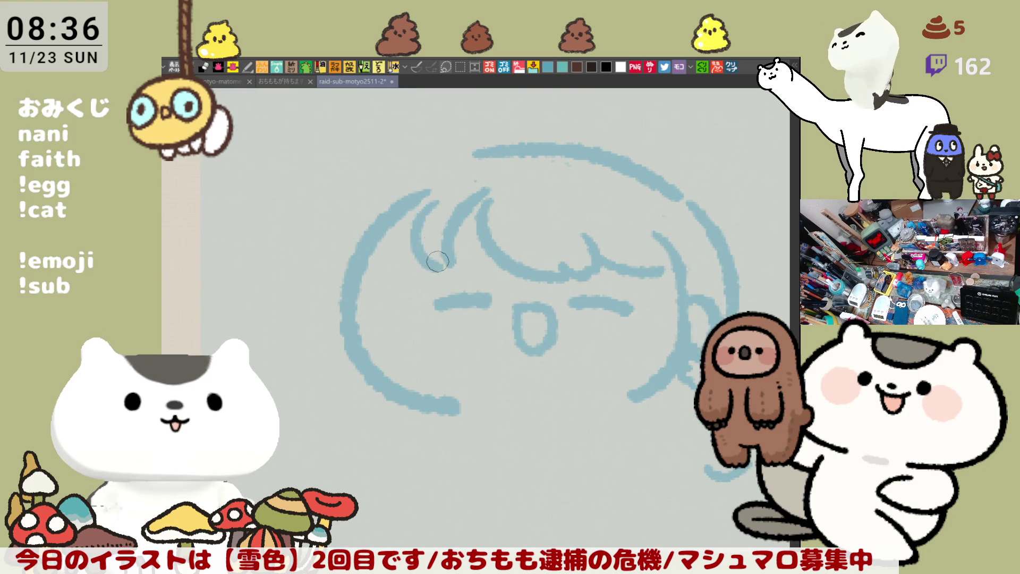
{"action": "mouse_move", "coordinate": [350, 222]}
{"action": "left_mouse_down"}
{"action": "mouse_move", "coordinate": [392, 182]}
{"action": "mouse_move", "coordinate": [495, 150]}
{"action": "left_mouse_up"}
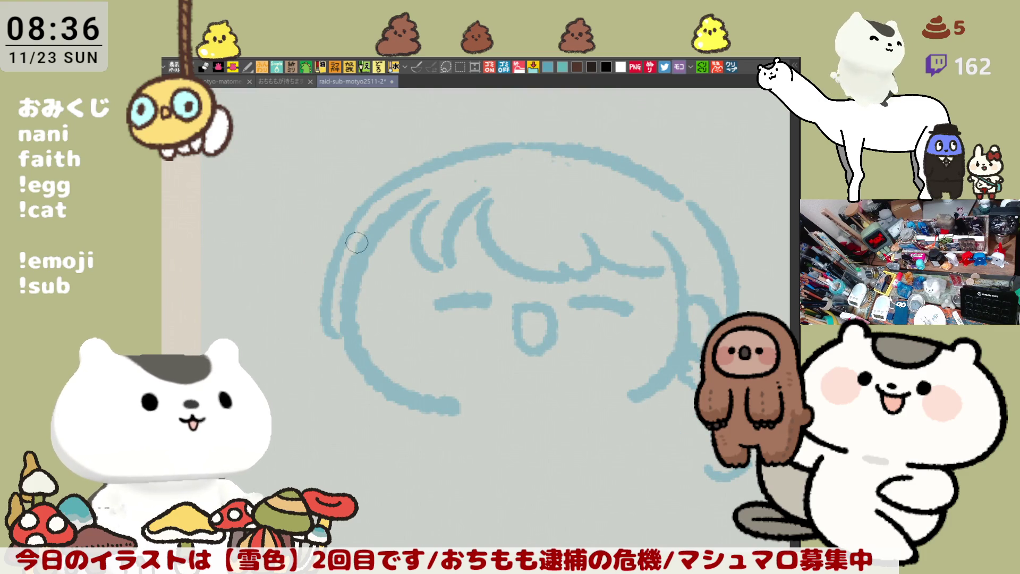
Ink the left side of the face down to a small curl at its end.
{"action": "left_click_drag", "start_coordinate": [355, 231], "coordinate": [322, 330]}
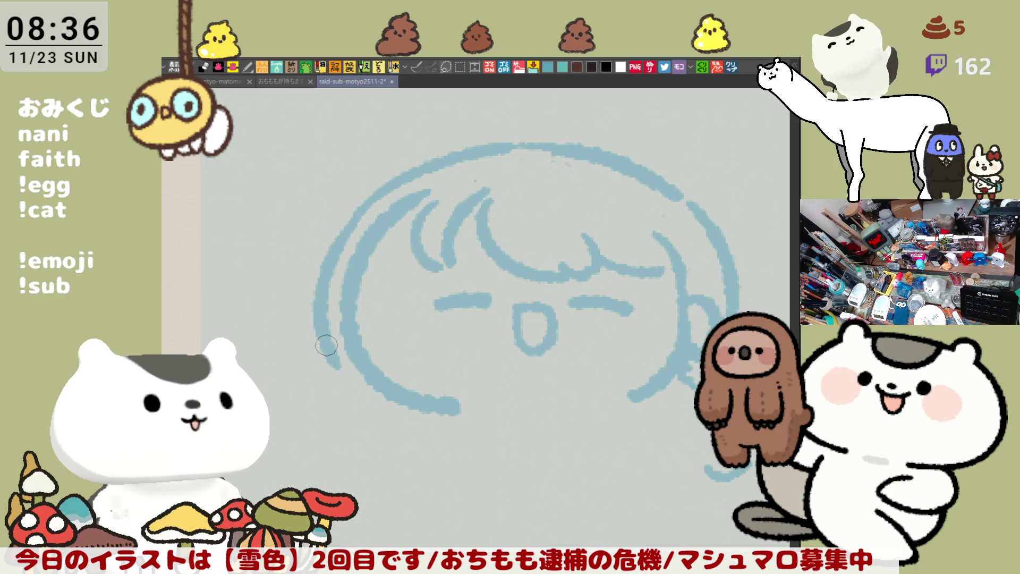
{"action": "mouse_move", "coordinate": [326, 326]}
{"action": "left_mouse_down"}
{"action": "mouse_move", "coordinate": [309, 378]}
{"action": "mouse_move", "coordinate": [352, 435]}
{"action": "left_mouse_up"}
{"action": "key", "text": "ctrl+z"}
{"action": "left_click_drag", "start_coordinate": [319, 326], "coordinate": [352, 450]}
{"action": "key", "text": "ctrl+z"}
{"action": "left_click_drag", "start_coordinate": [315, 306], "coordinate": [328, 393]}
{"action": "key", "text": "ctrl+z"}
{"action": "left_click_drag", "start_coordinate": [321, 343], "coordinate": [353, 460]}
{"action": "key", "text": "ctrl+z"}
{"action": "left_click_drag", "start_coordinate": [319, 376], "coordinate": [338, 329]}
{"action": "left_click_drag", "start_coordinate": [335, 272], "coordinate": [347, 357]}
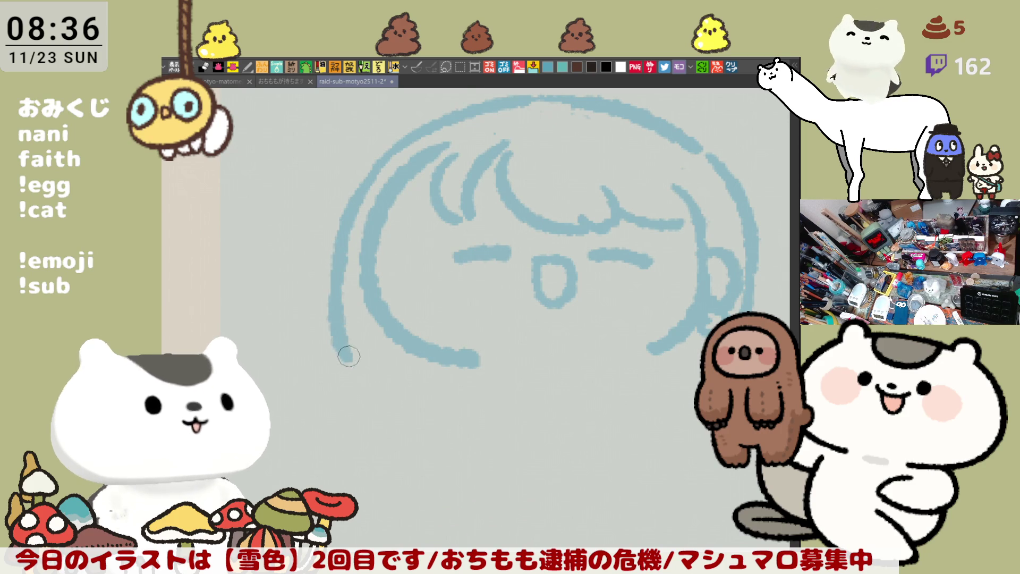
{"action": "key", "text": "ctrl+z"}
{"action": "mouse_move", "coordinate": [338, 274]}
{"action": "left_mouse_down"}
{"action": "mouse_move", "coordinate": [361, 422]}
{"action": "mouse_move", "coordinate": [395, 432]}
{"action": "left_mouse_up"}
{"action": "left_click_drag", "start_coordinate": [539, 392], "coordinate": [461, 361]}
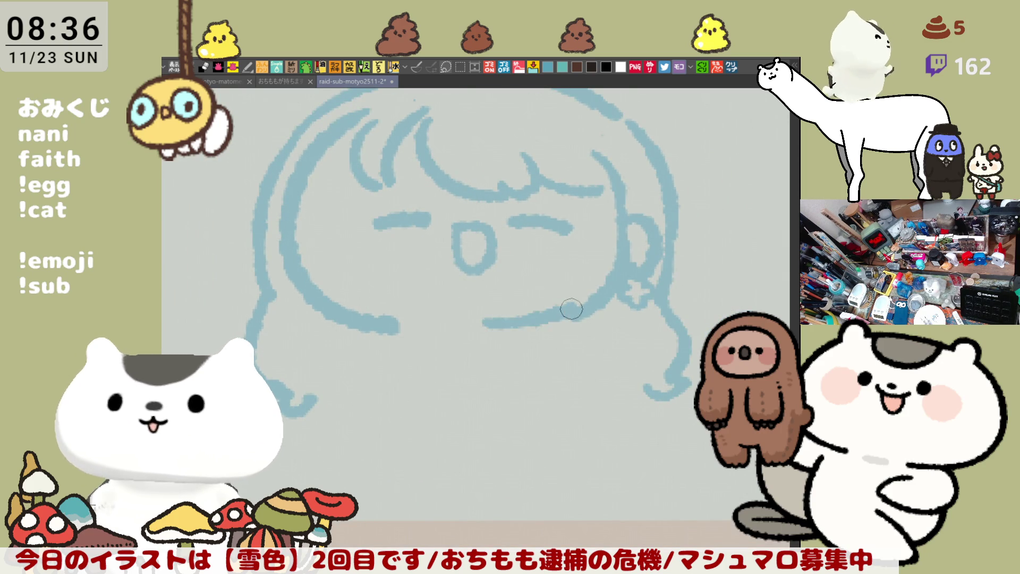
Draw the rounded chin as a U-curve joined across the middle.
{"action": "left_click_drag", "start_coordinate": [573, 306], "coordinate": [491, 326]}
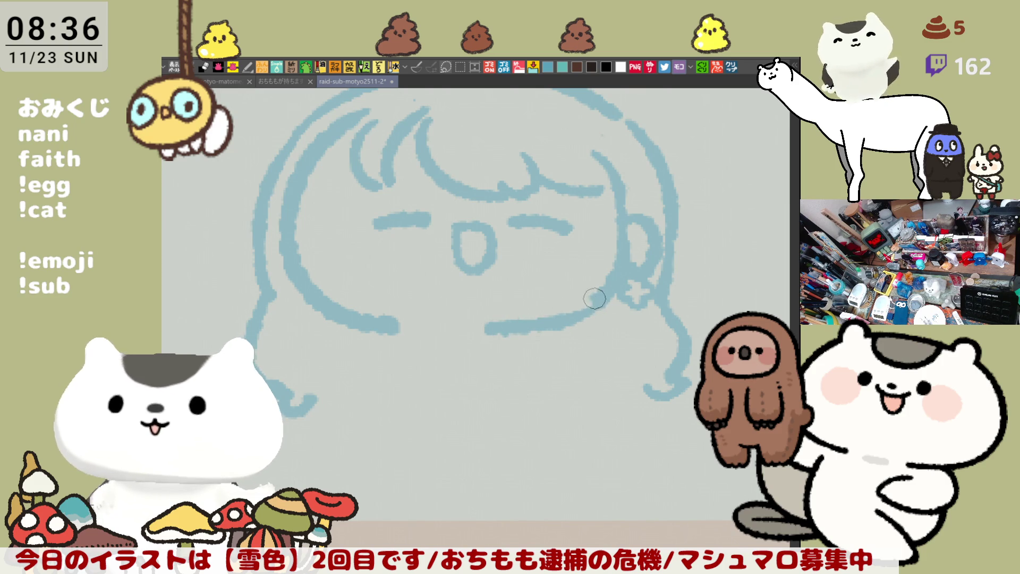
{"action": "left_click_drag", "start_coordinate": [333, 314], "coordinate": [471, 369]}
{"action": "key", "text": "ctrl+z"}
{"action": "mouse_move", "coordinate": [326, 316]}
{"action": "left_mouse_down"}
{"action": "mouse_move", "coordinate": [425, 371]}
{"action": "mouse_move", "coordinate": [598, 326]}
{"action": "left_mouse_up"}
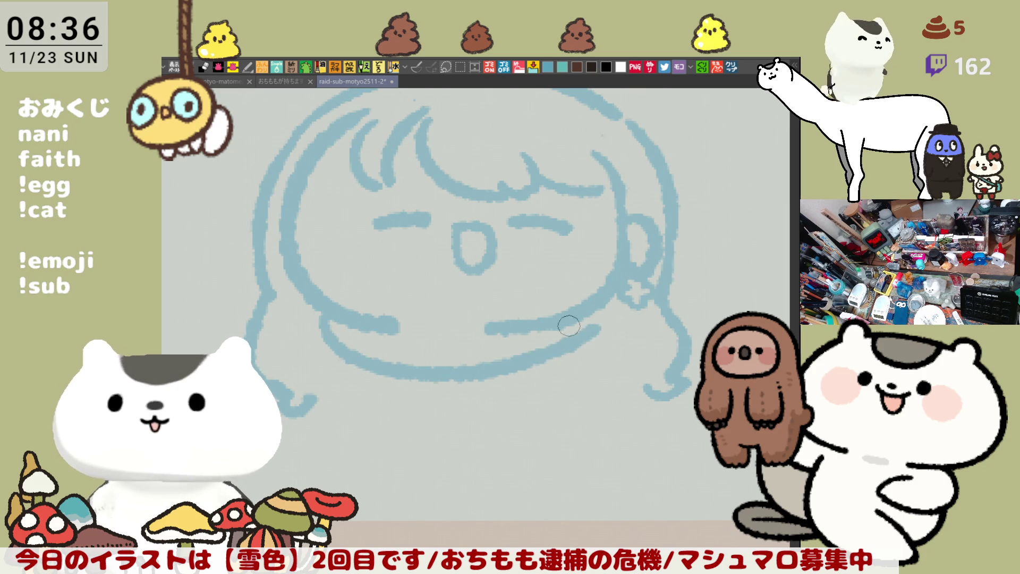
{"action": "key", "text": "ctrl+z"}
{"action": "mouse_move", "coordinate": [314, 314]}
{"action": "left_mouse_down"}
{"action": "mouse_move", "coordinate": [387, 378]}
{"action": "mouse_move", "coordinate": [595, 327]}
{"action": "left_mouse_up"}
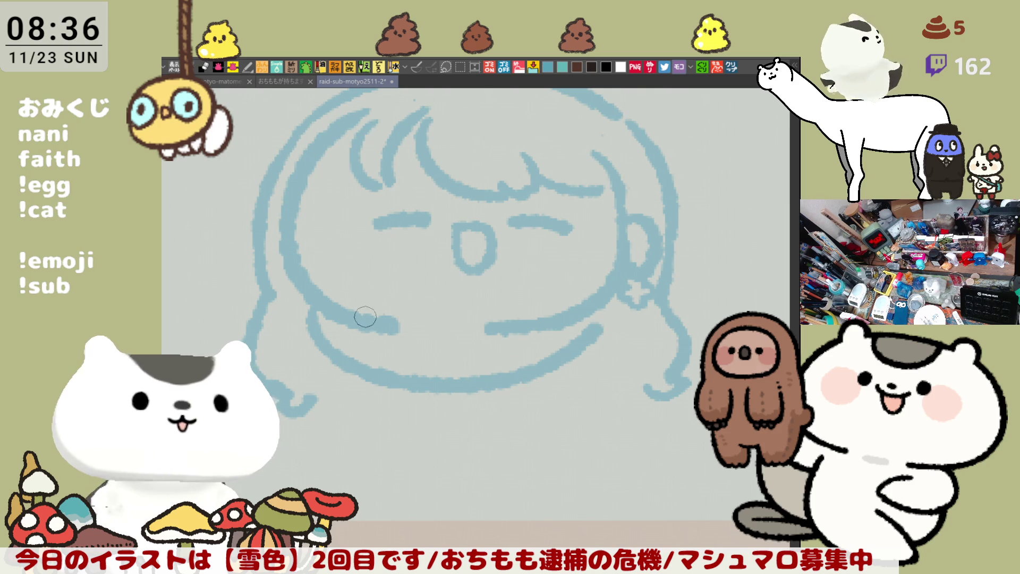
{"action": "left_click_drag", "start_coordinate": [367, 315], "coordinate": [528, 321]}
{"action": "key", "text": "ctrl+z"}
{"action": "left_click_drag", "start_coordinate": [380, 319], "coordinate": [518, 321]}
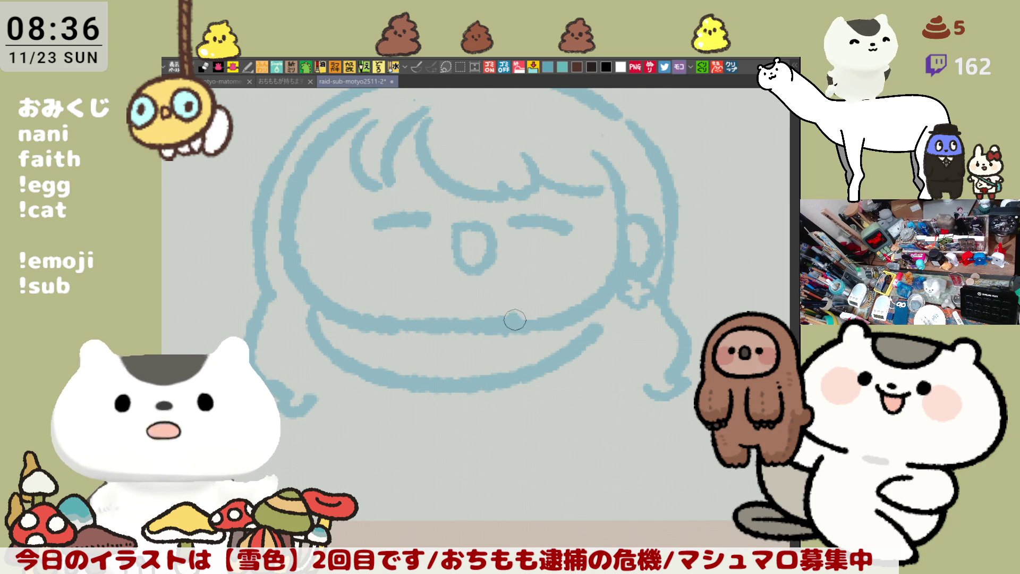
{"action": "key", "text": "ctrl+z"}
{"action": "left_click_drag", "start_coordinate": [379, 320], "coordinate": [516, 330]}
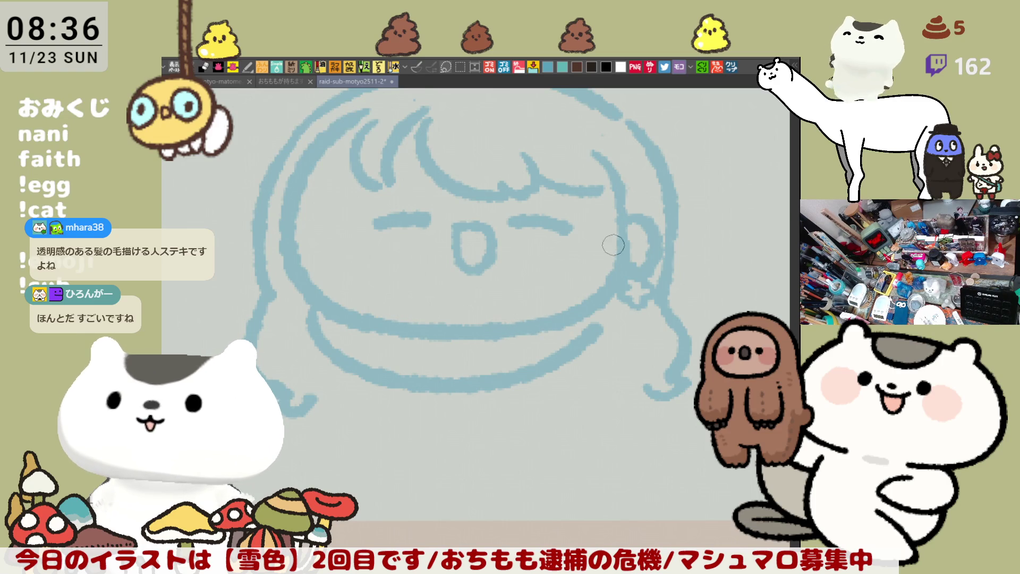
Erase part of the right hair stroke and redraw the lower-right stroke slightly lower.
{"action": "scroll", "coordinate": [614, 247], "scroll_direction": "up", "scroll_amount": 3}
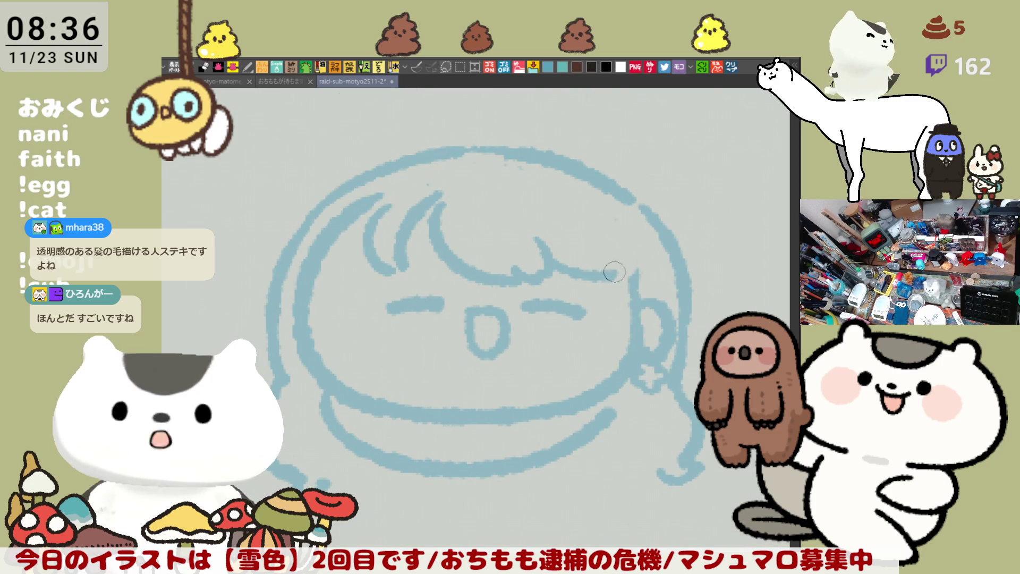
{"action": "mouse_move", "coordinate": [562, 274]}
{"action": "left_mouse_down"}
{"action": "mouse_move", "coordinate": [589, 268]}
{"action": "mouse_move", "coordinate": [638, 288]}
{"action": "left_mouse_up"}
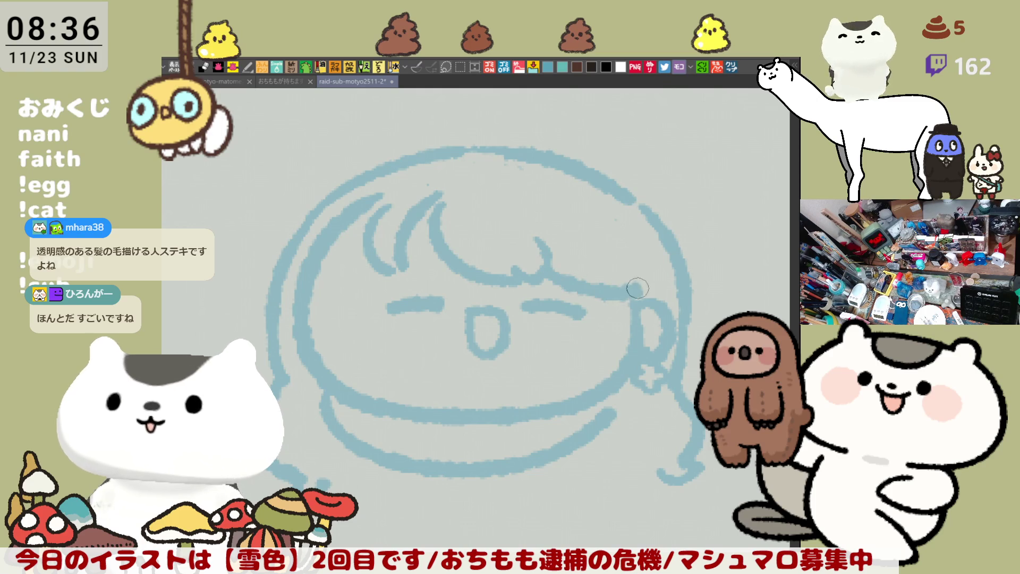
{"action": "scroll", "coordinate": [625, 253], "scroll_direction": "left", "scroll_amount": 2}
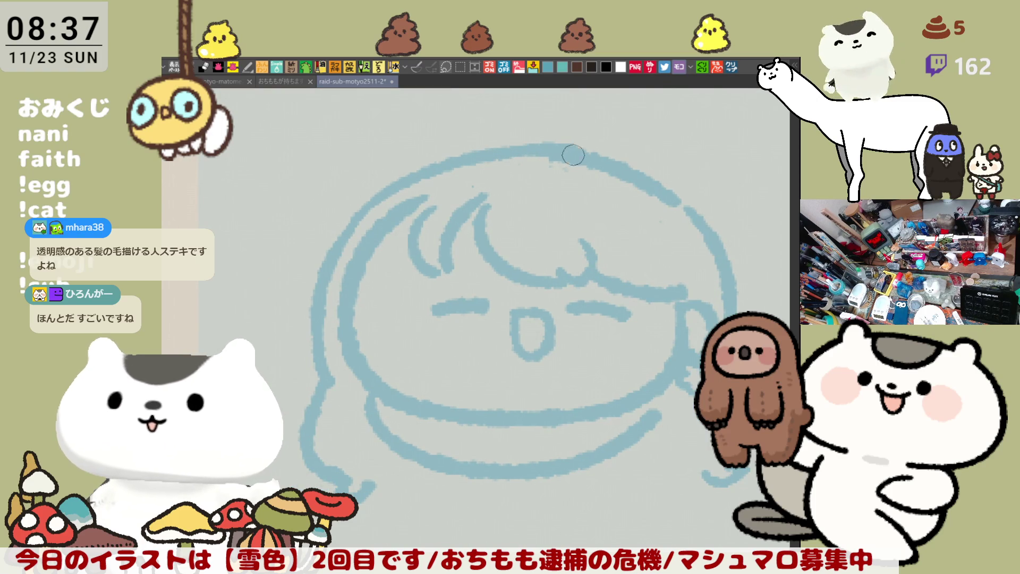
{"action": "mouse_move", "coordinate": [666, 441]}
{"action": "left_mouse_down"}
{"action": "mouse_move", "coordinate": [632, 360]}
{"action": "mouse_move", "coordinate": [694, 383]}
{"action": "left_mouse_up"}
{"action": "key", "text": "ctrl+z"}
{"action": "mouse_move", "coordinate": [622, 384]}
{"action": "left_mouse_down"}
{"action": "mouse_move", "coordinate": [654, 294]}
{"action": "mouse_move", "coordinate": [617, 365]}
{"action": "mouse_move", "coordinate": [591, 376]}
{"action": "left_mouse_up"}
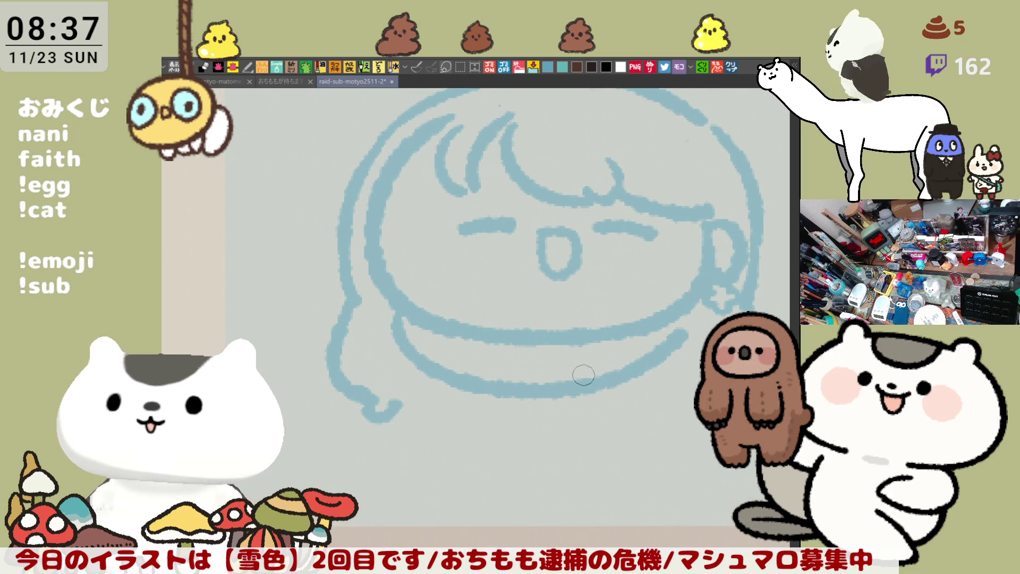
Redraw the lower-left hair curl and the long curve along the bottom.
{"action": "mouse_move", "coordinate": [327, 357]}
{"action": "left_mouse_down"}
{"action": "mouse_move", "coordinate": [372, 365]}
{"action": "mouse_move", "coordinate": [356, 374]}
{"action": "left_mouse_up"}
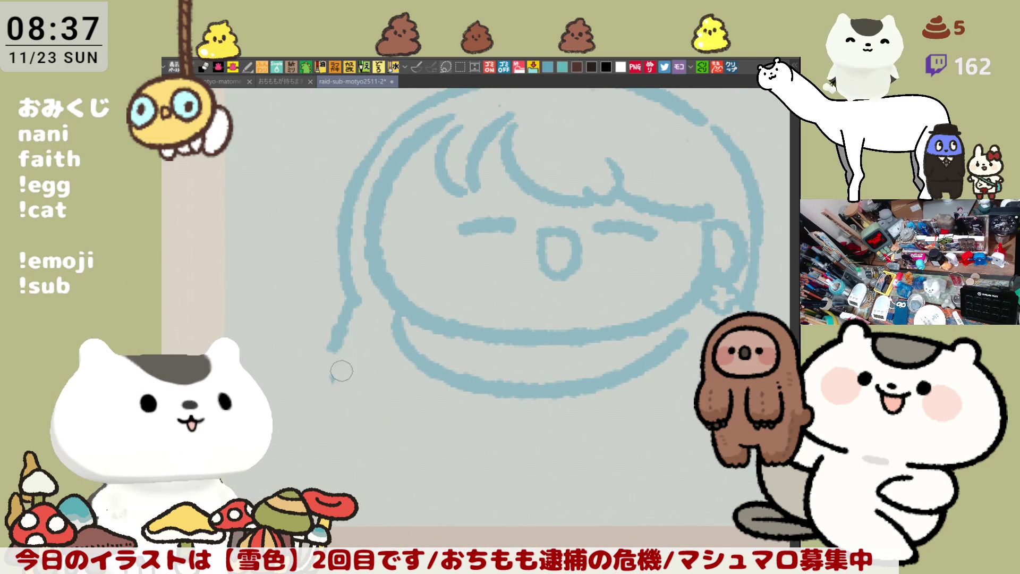
{"action": "mouse_move", "coordinate": [361, 307]}
{"action": "left_mouse_down"}
{"action": "mouse_move", "coordinate": [330, 359]}
{"action": "mouse_move", "coordinate": [382, 378]}
{"action": "mouse_move", "coordinate": [358, 314]}
{"action": "mouse_move", "coordinate": [385, 376]}
{"action": "left_mouse_up"}
{"action": "key", "text": "ctrl+z"}
{"action": "key", "text": "ctrl+z"}
{"action": "mouse_move", "coordinate": [402, 321]}
{"action": "left_mouse_down"}
{"action": "mouse_move", "coordinate": [353, 323]}
{"action": "mouse_move", "coordinate": [403, 387]}
{"action": "mouse_move", "coordinate": [363, 337]}
{"action": "mouse_move", "coordinate": [400, 415]}
{"action": "mouse_move", "coordinate": [612, 402]}
{"action": "left_mouse_up"}
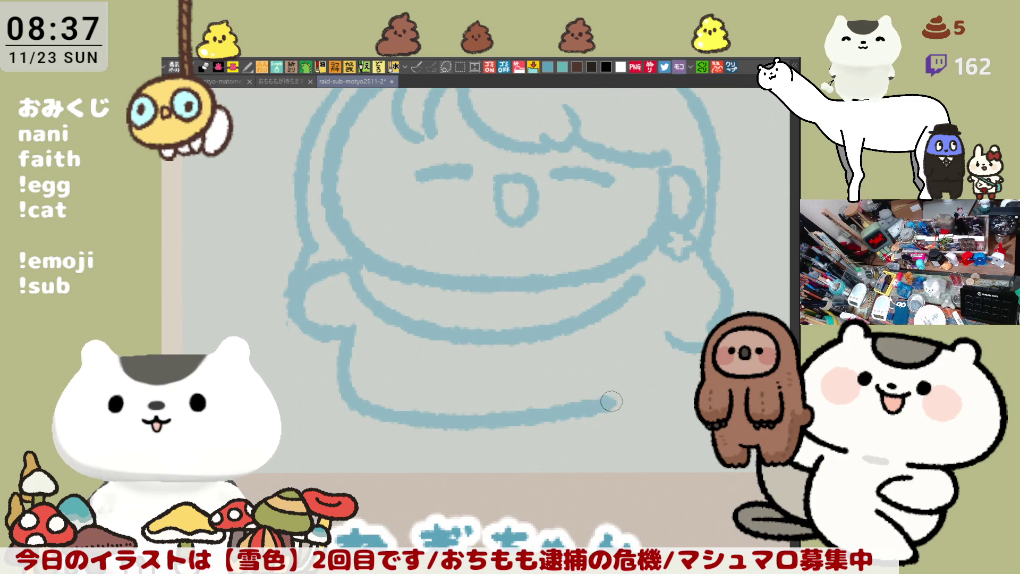
{"action": "key", "text": "ctrl+z"}
{"action": "mouse_move", "coordinate": [353, 328]}
{"action": "left_mouse_down"}
{"action": "mouse_move", "coordinate": [431, 437]}
{"action": "mouse_move", "coordinate": [624, 420]}
{"action": "left_mouse_up"}
{"action": "key", "text": "ctrl+z"}
{"action": "mouse_move", "coordinate": [342, 331]}
{"action": "left_mouse_down"}
{"action": "mouse_move", "coordinate": [366, 332]}
{"action": "mouse_move", "coordinate": [540, 417]}
{"action": "mouse_move", "coordinate": [622, 404]}
{"action": "left_mouse_up"}
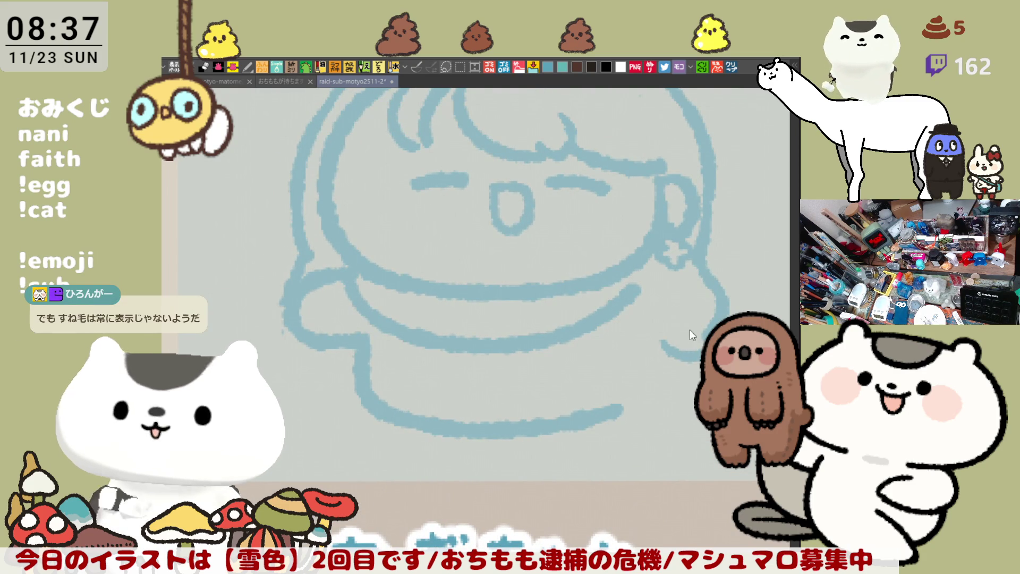
{"action": "key", "text": "ctrl+z"}
Erase and redraw the curved hair strand on the right side.
{"action": "mouse_move", "coordinate": [723, 324]}
{"action": "left_mouse_down"}
{"action": "mouse_move", "coordinate": [699, 250]}
{"action": "mouse_move", "coordinate": [703, 257]}
{"action": "mouse_move", "coordinate": [638, 225]}
{"action": "mouse_move", "coordinate": [621, 294]}
{"action": "left_mouse_up"}
{"action": "key", "text": "ctrl+z"}
{"action": "left_click_drag", "start_coordinate": [611, 217], "coordinate": [616, 301]}
{"action": "mouse_move", "coordinate": [598, 205]}
{"action": "left_mouse_down"}
{"action": "mouse_move", "coordinate": [636, 237]}
{"action": "mouse_move", "coordinate": [609, 283]}
{"action": "mouse_move", "coordinate": [670, 332]}
{"action": "mouse_move", "coordinate": [654, 321]}
{"action": "mouse_move", "coordinate": [646, 343]}
{"action": "mouse_move", "coordinate": [627, 335]}
{"action": "mouse_move", "coordinate": [659, 353]}
{"action": "left_mouse_up"}
{"action": "key", "text": "ctrl+z"}
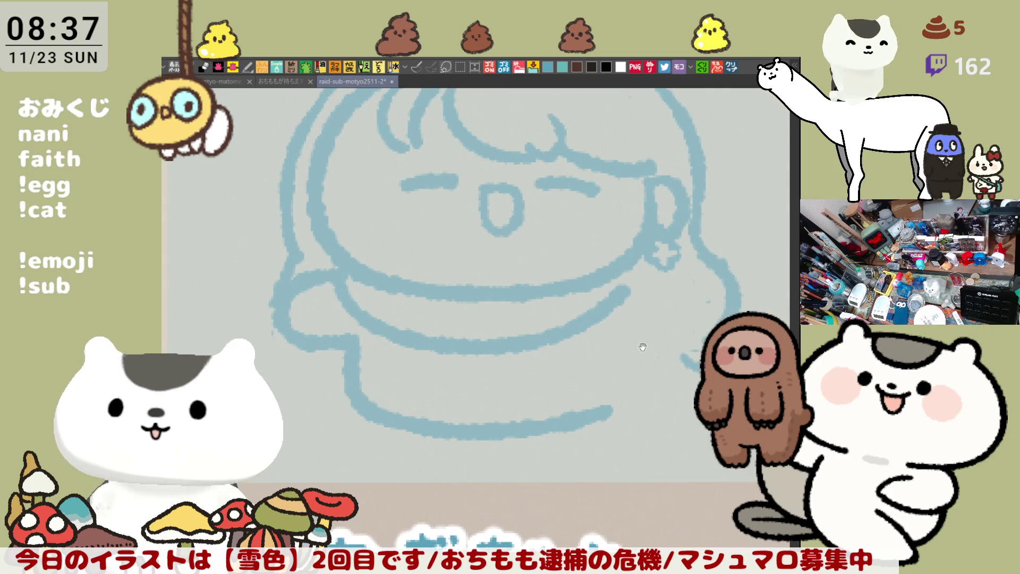
Split the band under the chin with vertical divider lines.
{"action": "left_click_drag", "start_coordinate": [385, 293], "coordinate": [382, 318]}
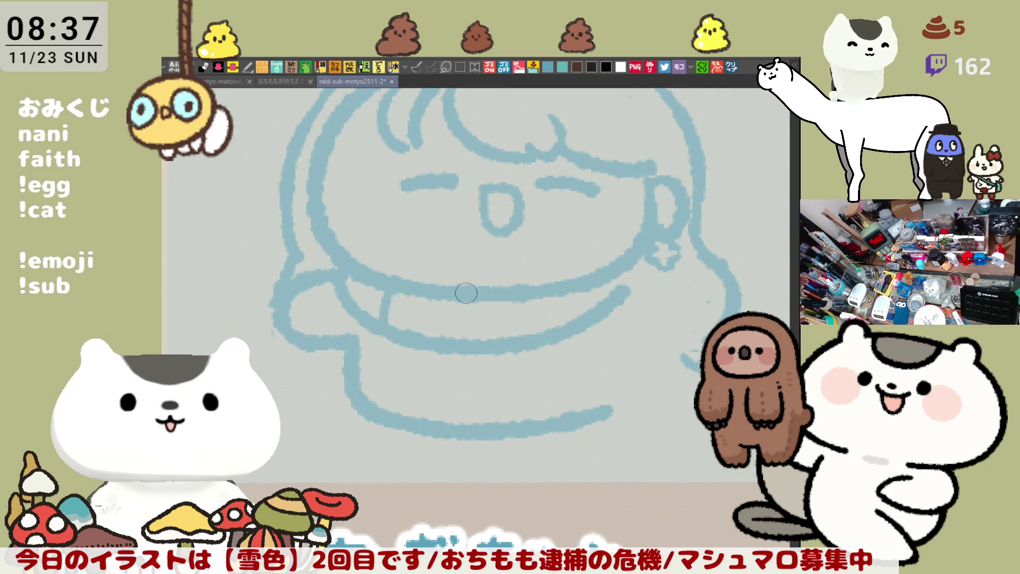
{"action": "key", "text": "ctrl+z"}
{"action": "left_click_drag", "start_coordinate": [402, 296], "coordinate": [399, 324]}
{"action": "left_click_drag", "start_coordinate": [487, 295], "coordinate": [484, 335]}
{"action": "left_click_drag", "start_coordinate": [575, 293], "coordinate": [574, 310]}
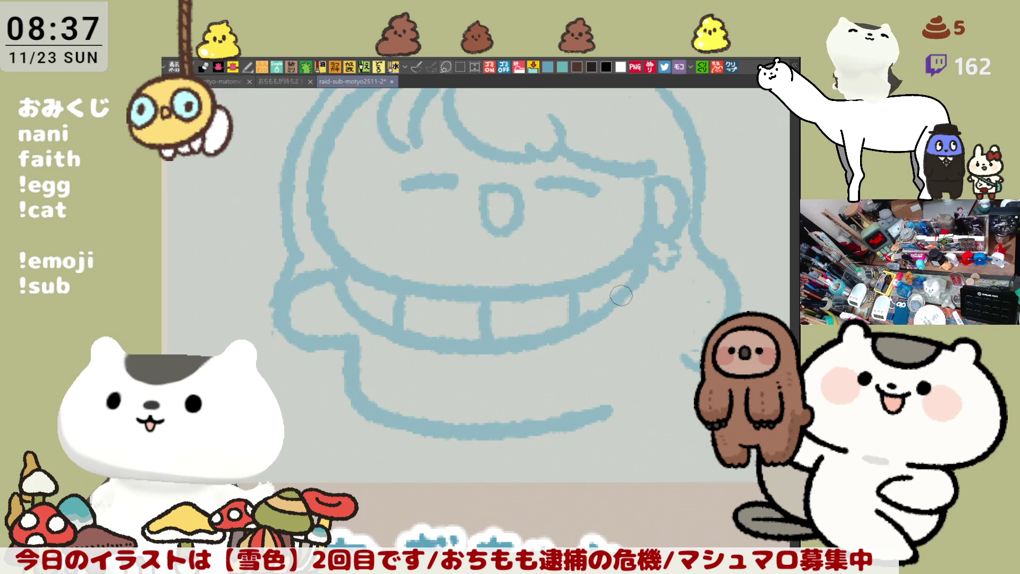
Outline the collar with its curved edge, right vertical line and horizontal line.
{"action": "left_click_drag", "start_coordinate": [556, 334], "coordinate": [625, 372]}
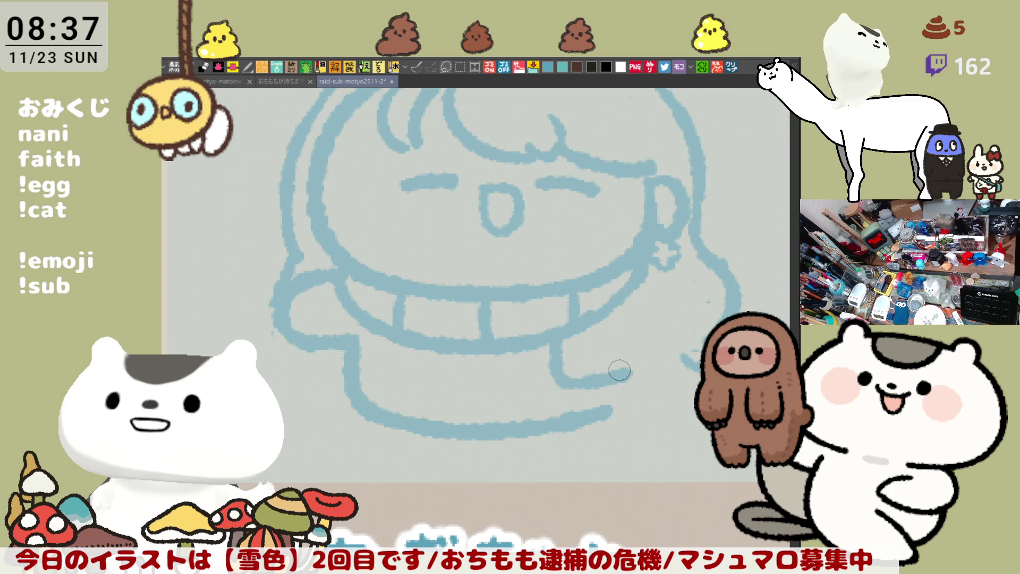
{"action": "left_click_drag", "start_coordinate": [627, 300], "coordinate": [629, 373]}
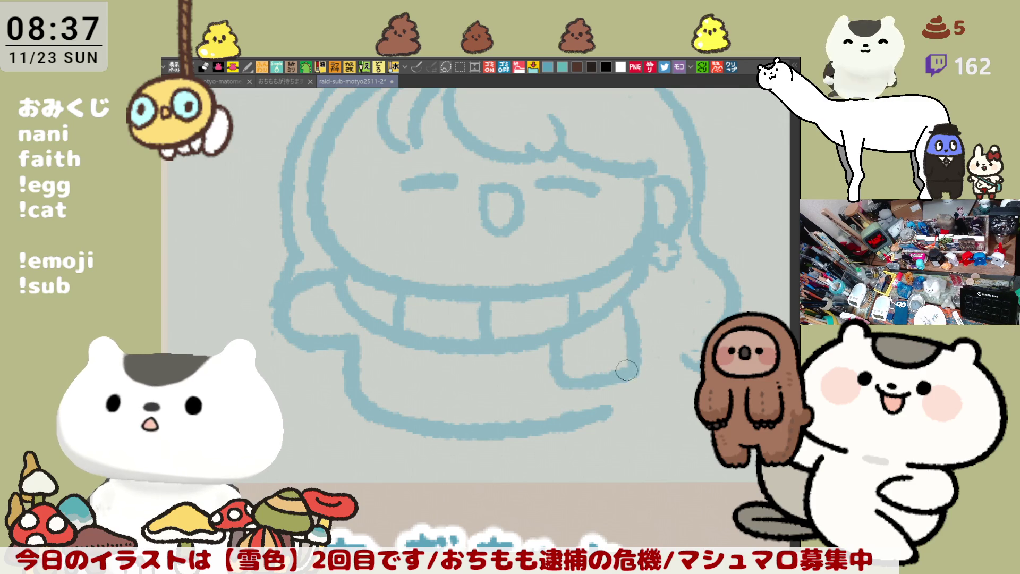
{"action": "left_click_drag", "start_coordinate": [555, 345], "coordinate": [623, 339]}
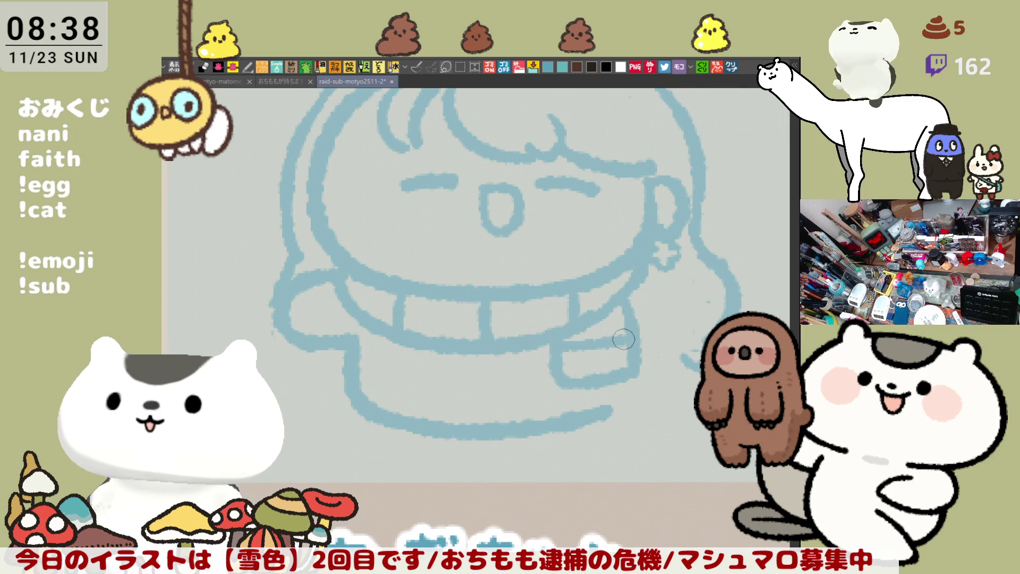
{"action": "key", "text": "ctrl+z"}
{"action": "key", "text": "ctrl+z"}
{"action": "key", "text": "ctrl+z"}
{"action": "mouse_move", "coordinate": [555, 333]}
{"action": "left_mouse_down"}
{"action": "mouse_move", "coordinate": [558, 375]}
{"action": "mouse_move", "coordinate": [628, 374]}
{"action": "left_mouse_up"}
{"action": "left_click_drag", "start_coordinate": [629, 301], "coordinate": [629, 363]}
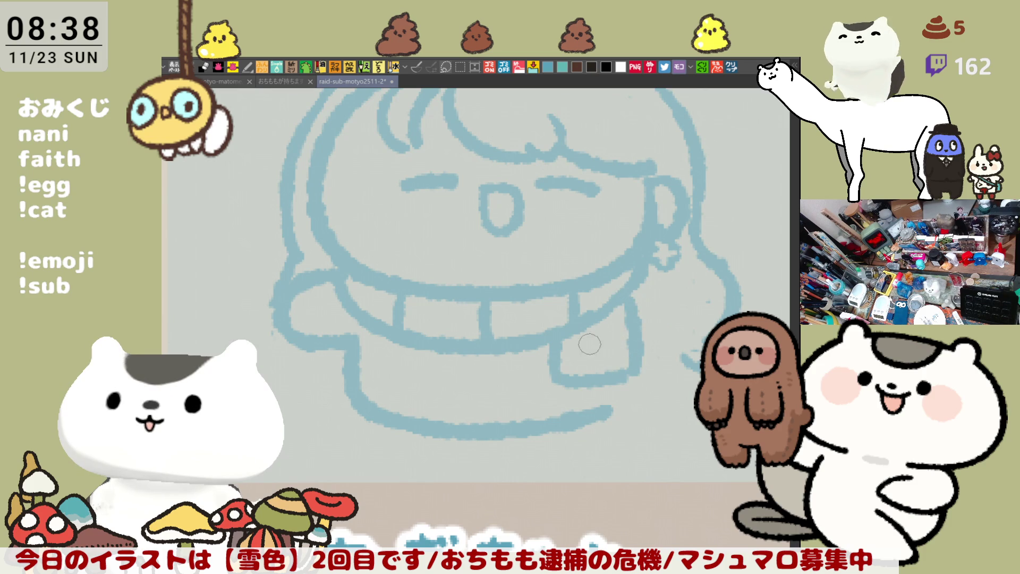
{"action": "left_click_drag", "start_coordinate": [555, 342], "coordinate": [629, 337]}
{"action": "key", "text": "ctrl+z"}
Fill the left collar section and the lower-right collar block solid blue.
{"action": "key", "text": "g"}
{"action": "left_click", "coordinate": [452, 319]}
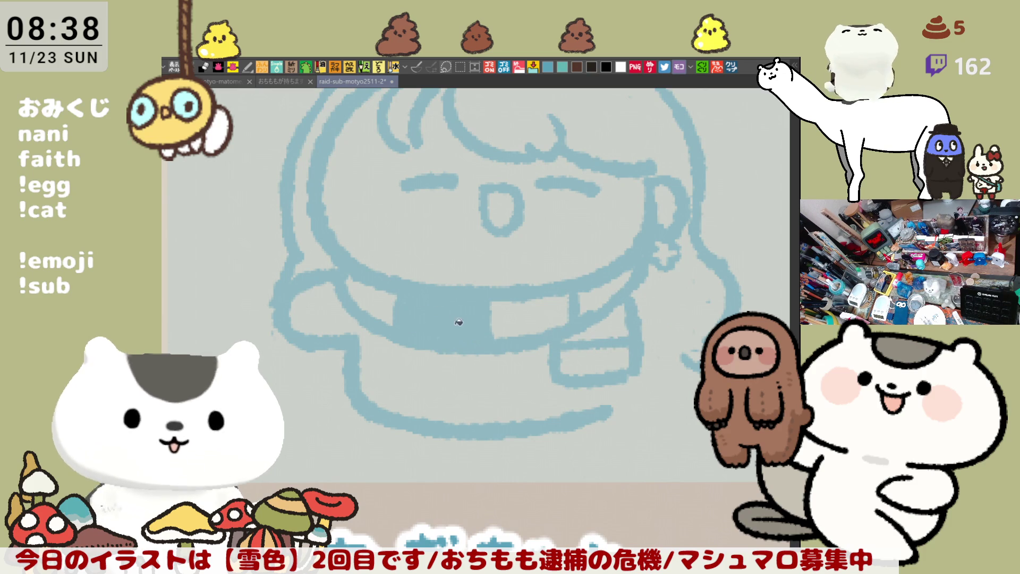
{"action": "left_click", "coordinate": [609, 361]}
{"action": "key", "text": "p"}
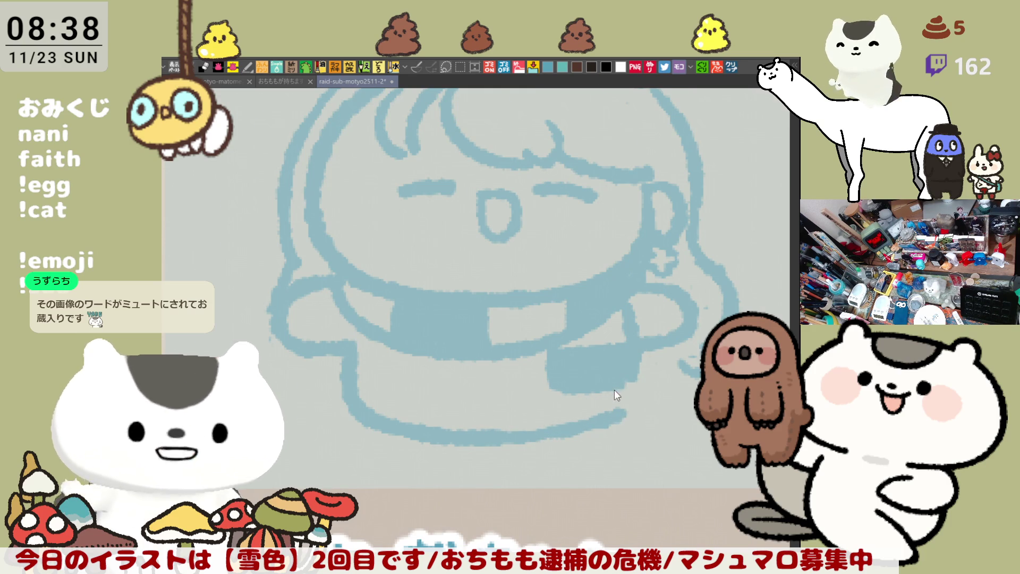
On the mirrored canvas, draw the line running from the collar into the chin.
{"action": "key", "text": "h"}
{"action": "left_click_drag", "start_coordinate": [515, 375], "coordinate": [633, 387]}
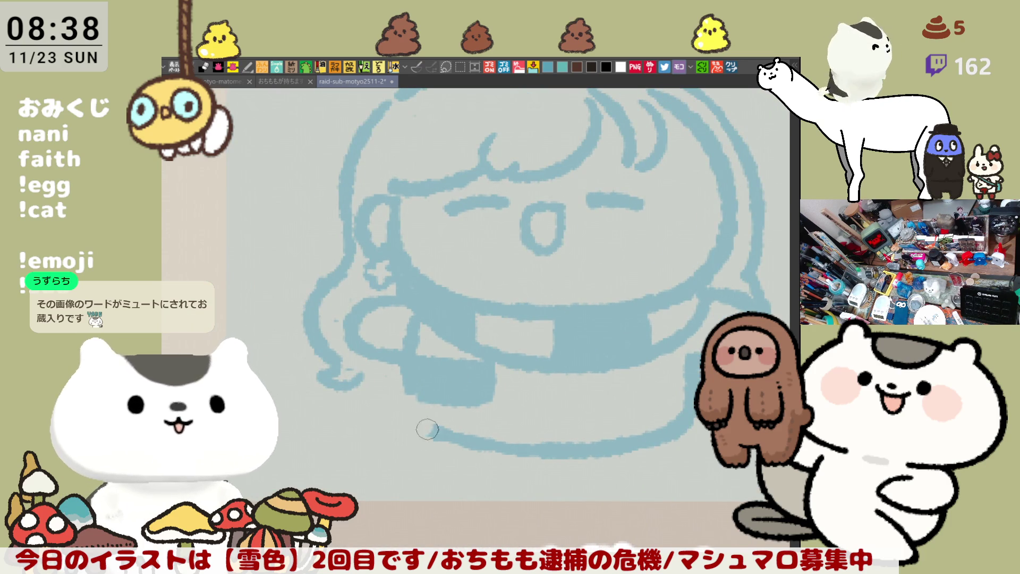
{"action": "left_click_drag", "start_coordinate": [412, 396], "coordinate": [458, 443]}
{"action": "key", "text": "ctrl+z"}
{"action": "left_click_drag", "start_coordinate": [406, 393], "coordinate": [457, 444]}
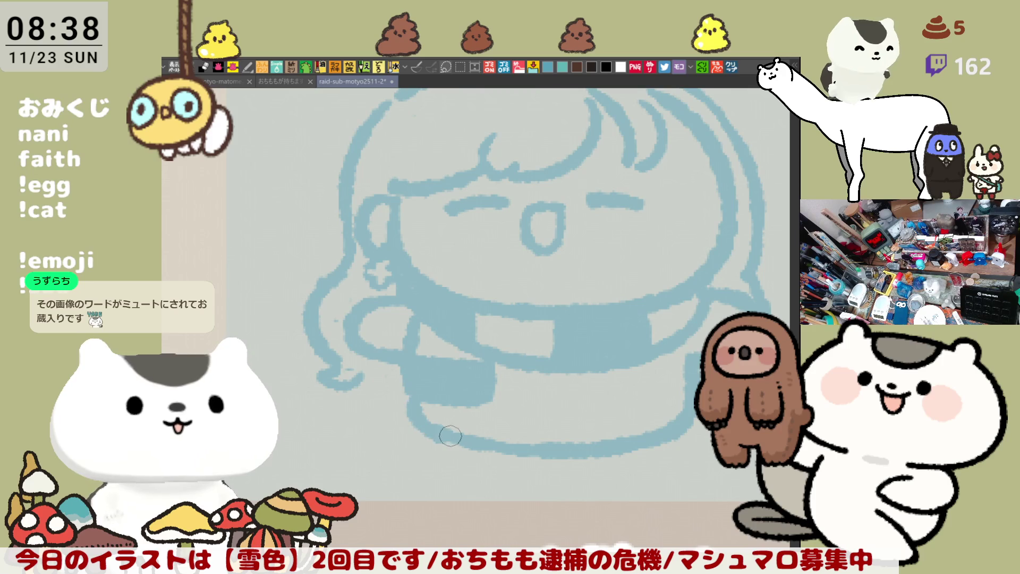
{"action": "key", "text": "ctrl+z"}
{"action": "mouse_move", "coordinate": [425, 388]}
{"action": "left_mouse_down"}
{"action": "mouse_move", "coordinate": [432, 426]}
{"action": "mouse_move", "coordinate": [451, 428]}
{"action": "left_mouse_up"}
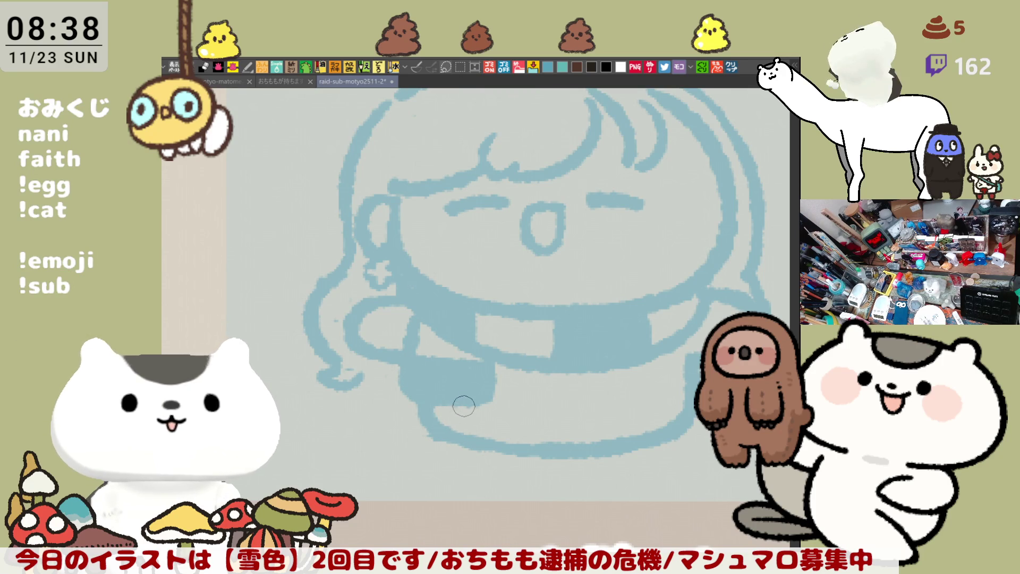
{"action": "key", "text": "h"}
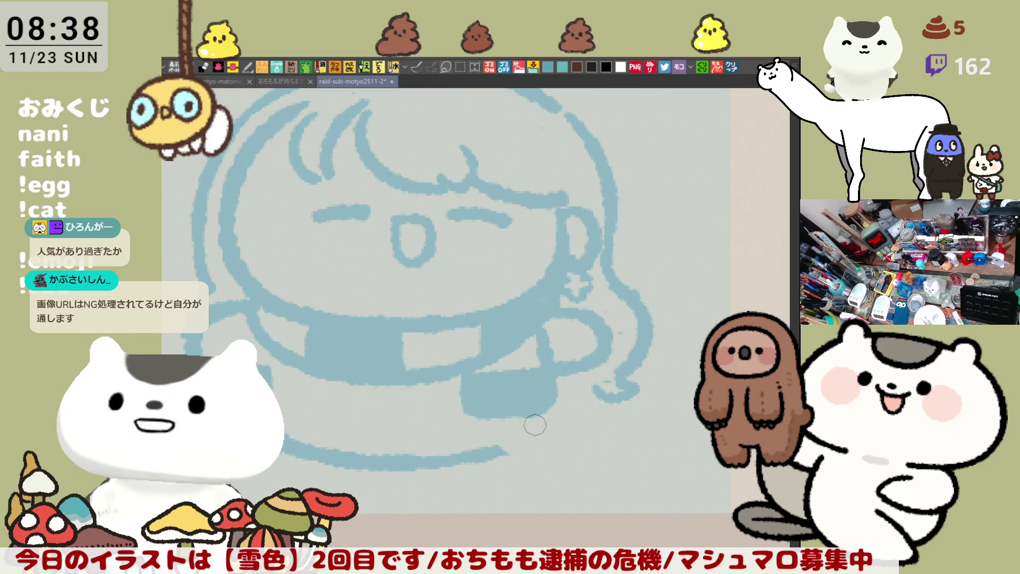
Tidy the bottom outline by erasing and re-stroking its right and lower-left parts.
{"action": "left_click_drag", "start_coordinate": [481, 451], "coordinate": [501, 472]}
{"action": "mouse_move", "coordinate": [522, 411]}
{"action": "left_mouse_down"}
{"action": "mouse_move", "coordinate": [507, 460]}
{"action": "mouse_move", "coordinate": [530, 433]}
{"action": "mouse_move", "coordinate": [489, 455]}
{"action": "left_mouse_up"}
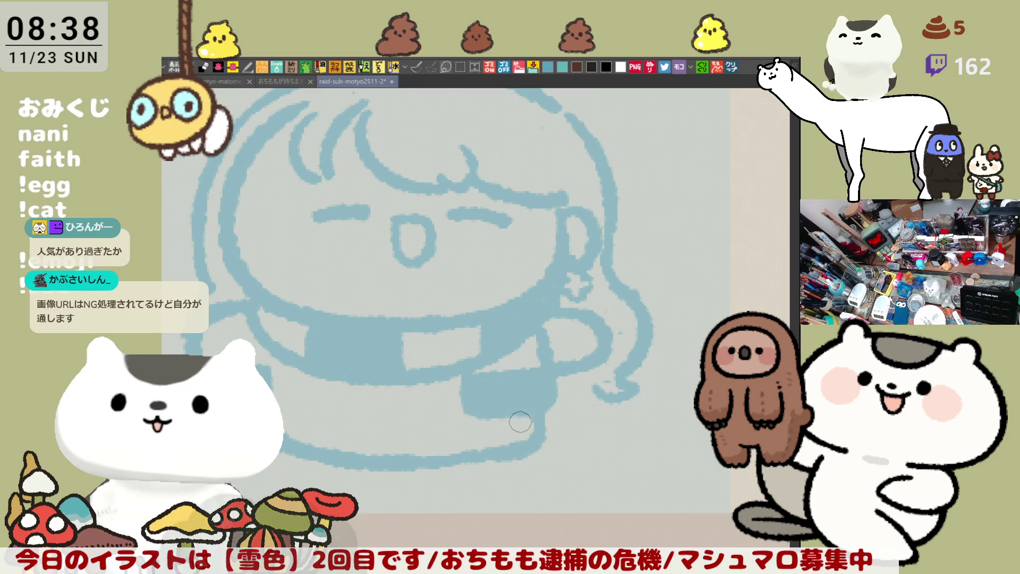
{"action": "mouse_move", "coordinate": [531, 427]}
{"action": "left_mouse_down"}
{"action": "mouse_move", "coordinate": [511, 449]}
{"action": "mouse_move", "coordinate": [473, 454]}
{"action": "left_mouse_up"}
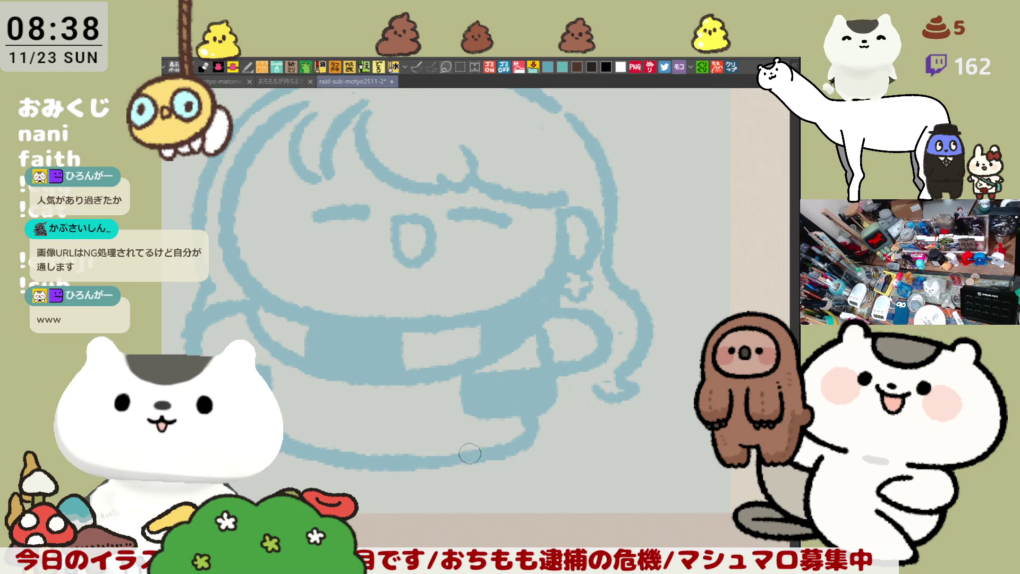
{"action": "key", "text": "h"}
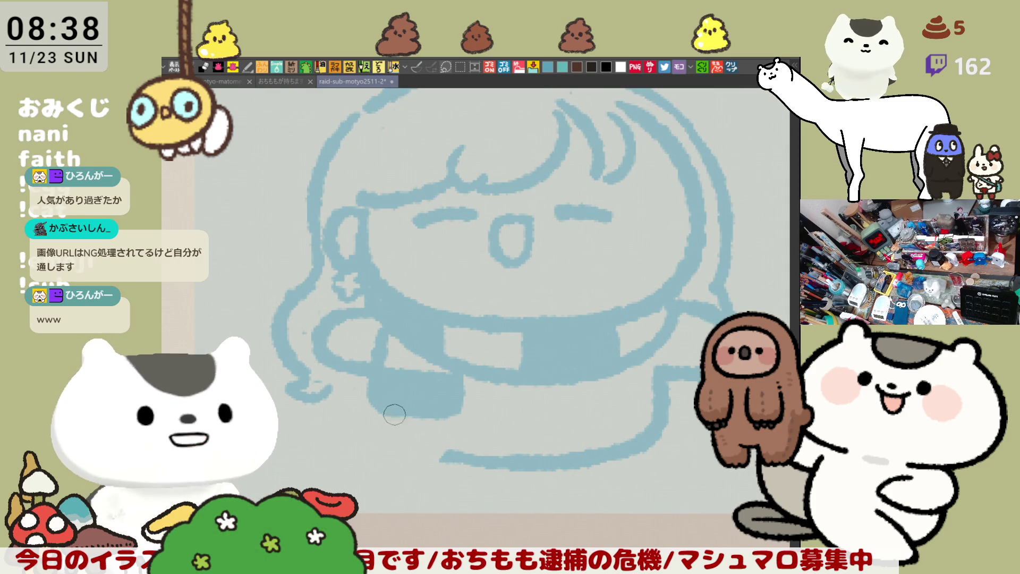
{"action": "mouse_move", "coordinate": [391, 405]}
{"action": "left_mouse_down"}
{"action": "mouse_move", "coordinate": [488, 467]}
{"action": "mouse_move", "coordinate": [567, 571]}
{"action": "left_mouse_up"}
{"action": "key", "text": "h"}
Redraw the middle hair strand thinner and add a curve along the face outline.
{"action": "key", "text": "ctrl+z"}
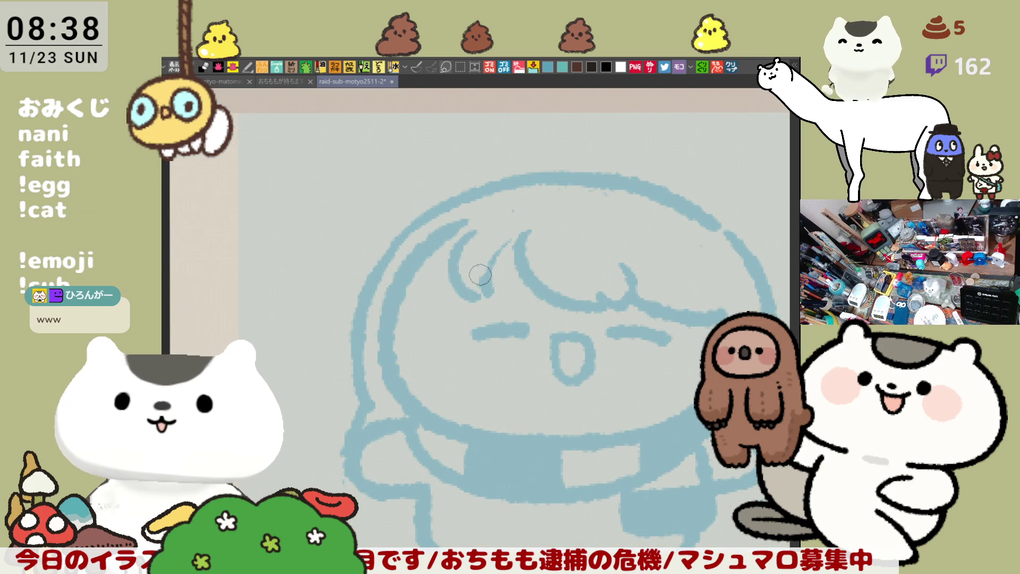
{"action": "mouse_move", "coordinate": [484, 294]}
{"action": "left_mouse_down"}
{"action": "mouse_move", "coordinate": [527, 244]}
{"action": "mouse_move", "coordinate": [492, 288]}
{"action": "left_mouse_up"}
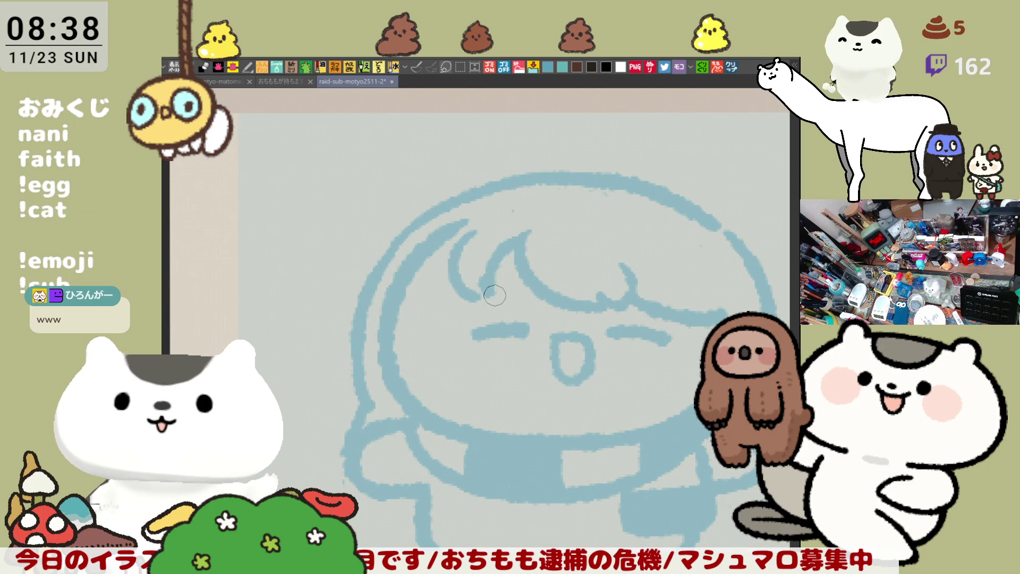
{"action": "mouse_move", "coordinate": [564, 370]}
{"action": "left_mouse_down"}
{"action": "mouse_move", "coordinate": [499, 314]}
{"action": "mouse_move", "coordinate": [556, 375]}
{"action": "left_mouse_up"}
{"action": "left_click_drag", "start_coordinate": [482, 382], "coordinate": [474, 341]}
{"action": "left_click_drag", "start_coordinate": [689, 355], "coordinate": [635, 397]}
{"action": "left_click_drag", "start_coordinate": [620, 342], "coordinate": [667, 361]}
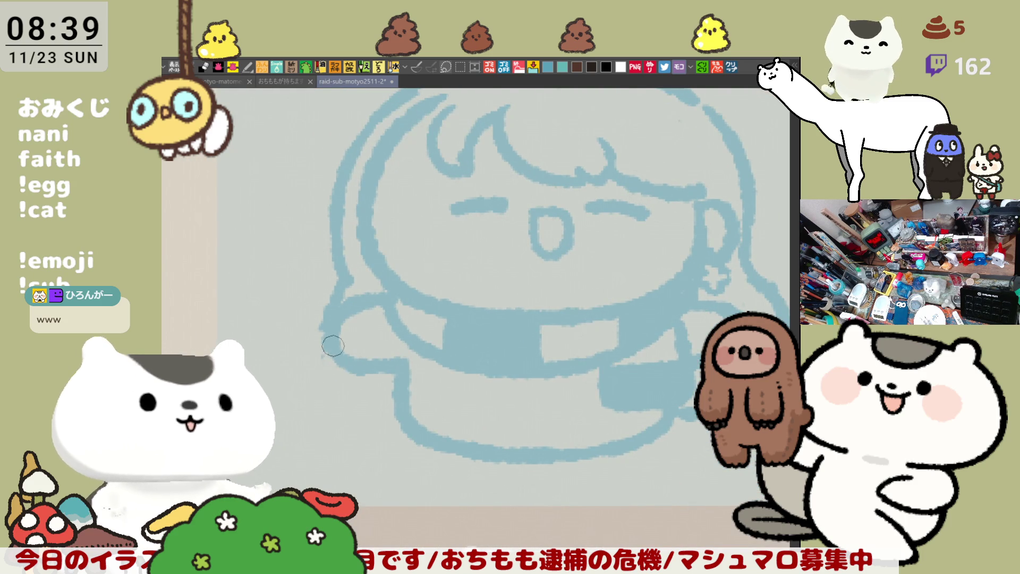
Draw the girl's two feet and two small oval buttons on her body.
{"action": "scroll", "coordinate": [579, 255], "scroll_direction": "up", "scroll_amount": 2}
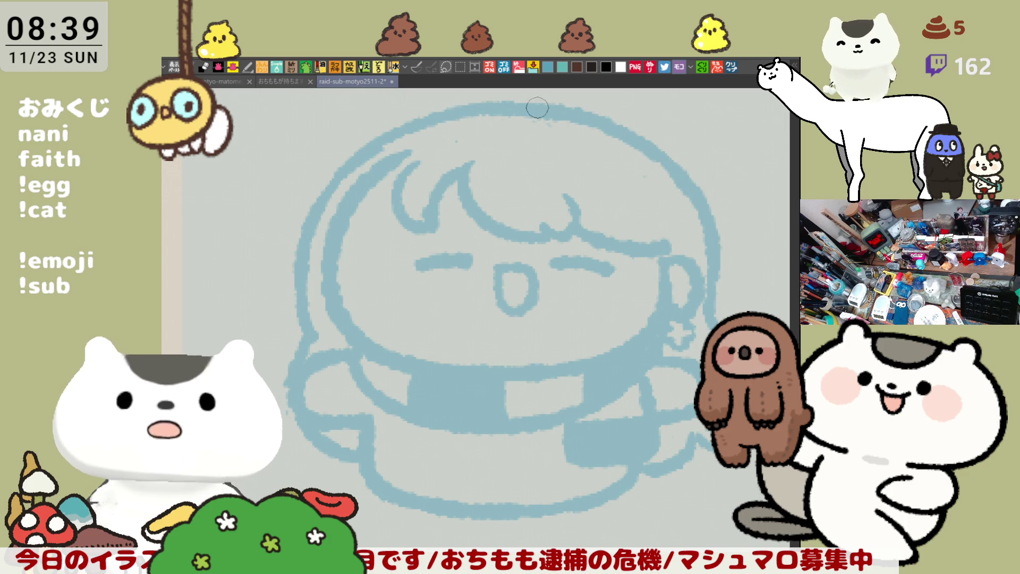
{"action": "scroll", "coordinate": [553, 267], "scroll_direction": "down", "scroll_amount": 2}
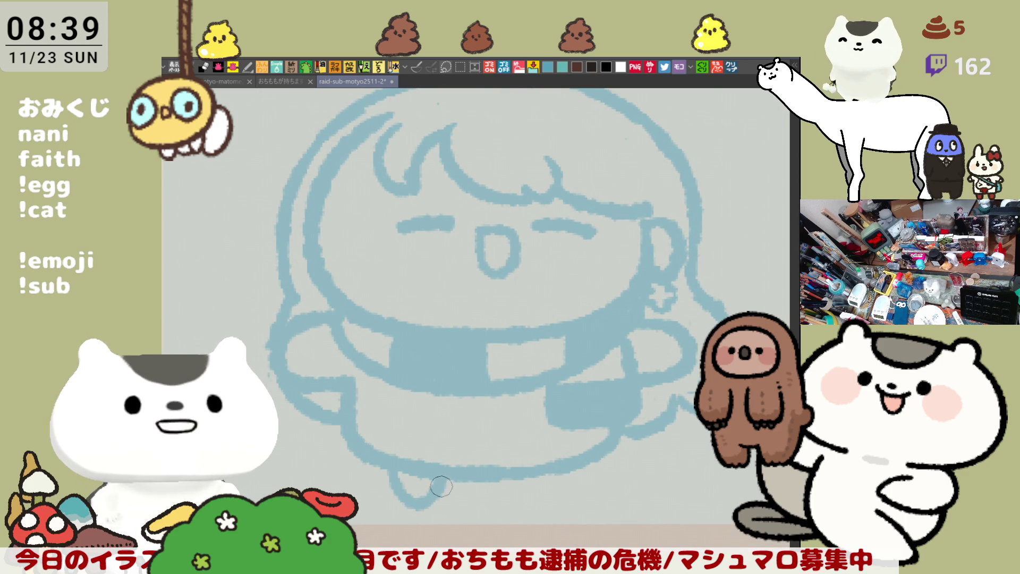
{"action": "left_click_drag", "start_coordinate": [399, 465], "coordinate": [430, 491]}
{"action": "mouse_move", "coordinate": [518, 478]}
{"action": "left_mouse_down"}
{"action": "mouse_move", "coordinate": [536, 499]}
{"action": "mouse_move", "coordinate": [563, 492]}
{"action": "mouse_move", "coordinate": [555, 493]}
{"action": "left_mouse_up"}
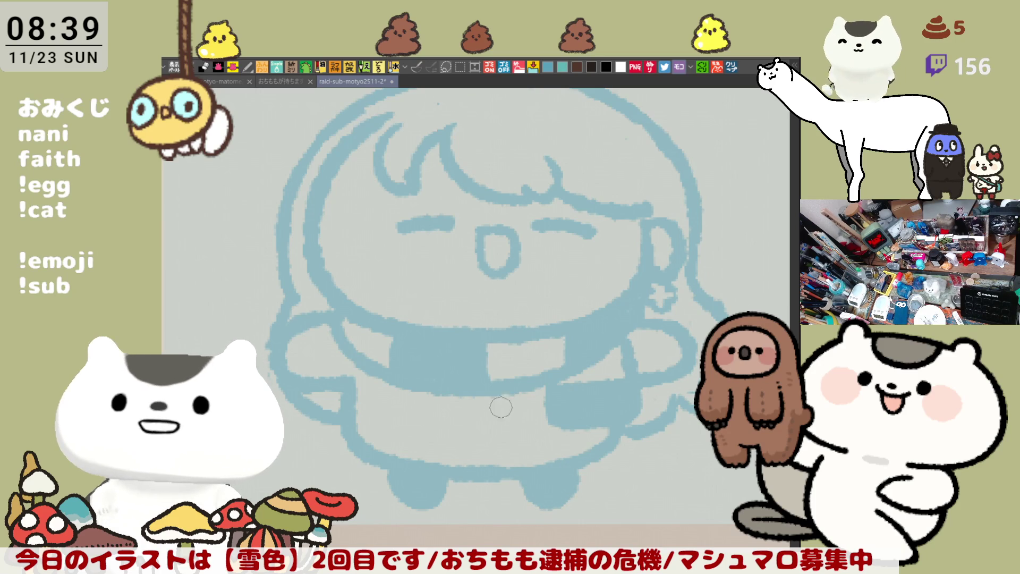
{"action": "left_click_drag", "start_coordinate": [473, 418], "coordinate": [480, 451]}
{"action": "left_click_drag", "start_coordinate": [567, 415], "coordinate": [574, 460]}
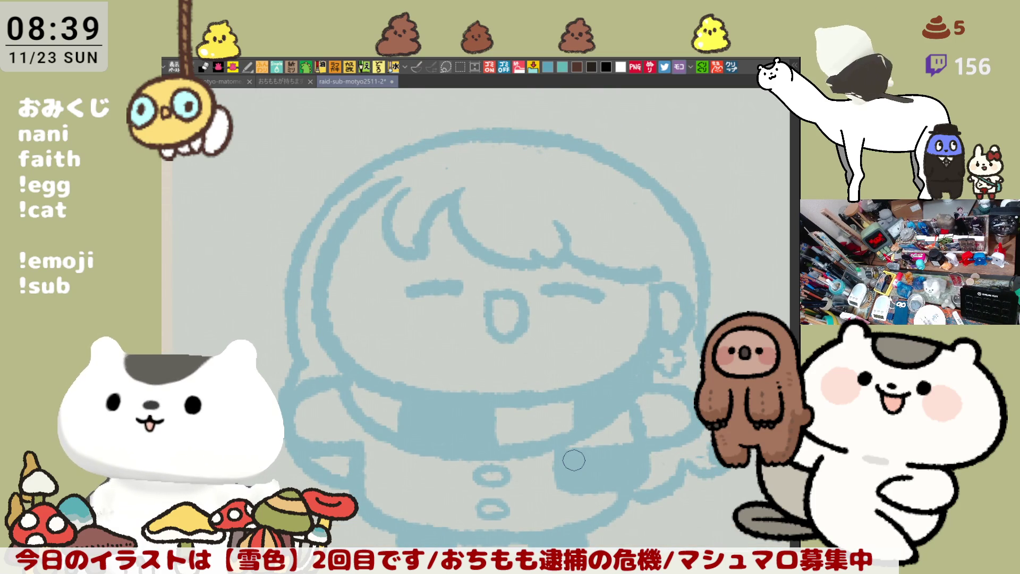
{"action": "scroll", "coordinate": [574, 460], "scroll_direction": "down", "scroll_amount": 5}
{"action": "scroll", "coordinate": [547, 445], "scroll_direction": "down", "scroll_amount": 1}
{"action": "mouse_move", "coordinate": [466, 368]}
{"action": "left_mouse_down"}
{"action": "mouse_move", "coordinate": [436, 339]}
{"action": "mouse_move", "coordinate": [425, 254]}
{"action": "left_mouse_up"}
{"action": "scroll", "coordinate": [435, 339], "scroll_direction": "up", "scroll_amount": 4}
{"action": "left_click_drag", "start_coordinate": [575, 356], "coordinate": [626, 394]}
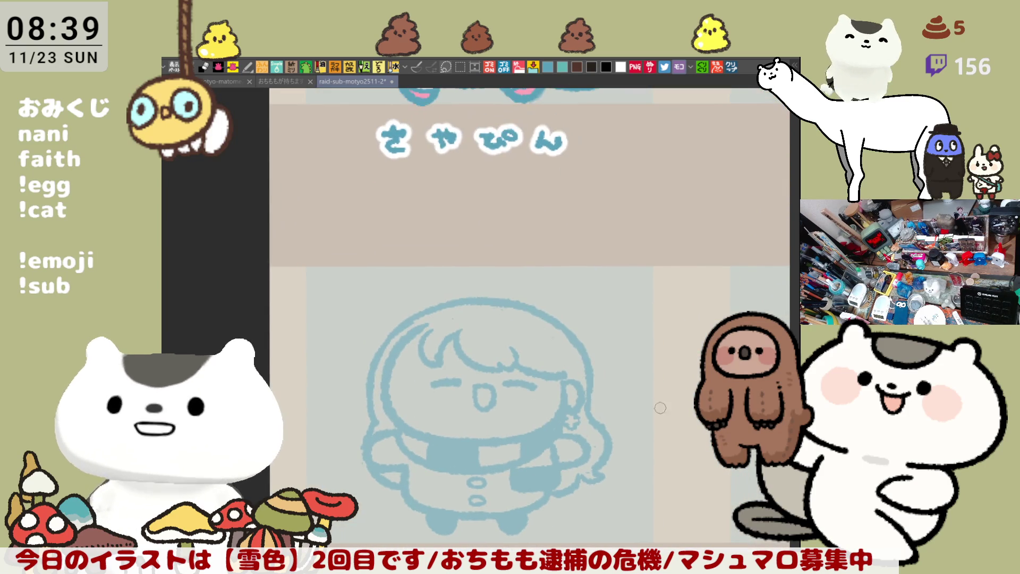
Enlarge the whole ねぎちゃん sketch slightly with Ctrl+T, confirm, and deselect.
{"action": "key", "text": "ctrl+t"}
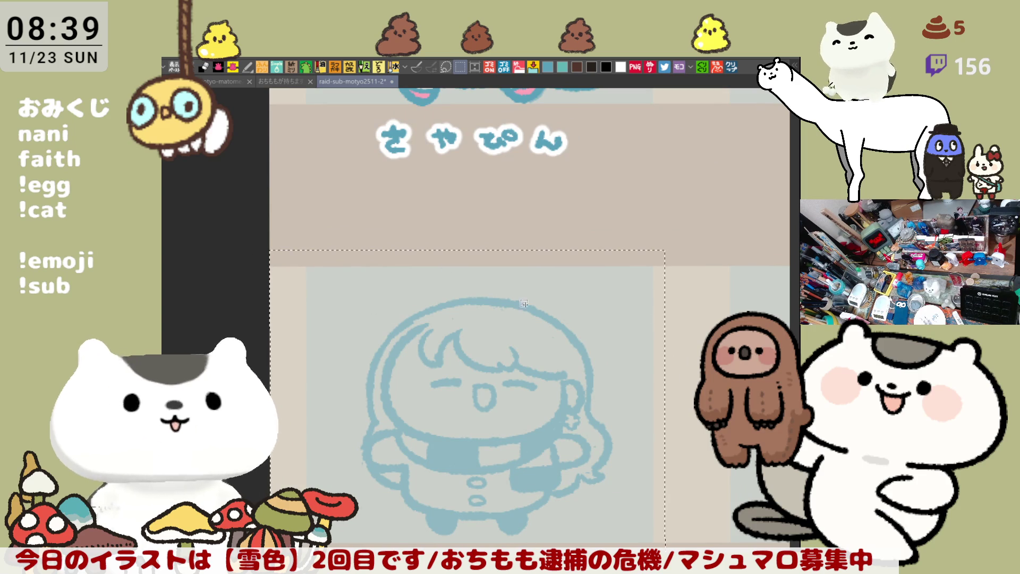
{"action": "key", "text": "ctrl+t"}
{"action": "left_click_drag", "start_coordinate": [663, 252], "coordinate": [676, 248]}
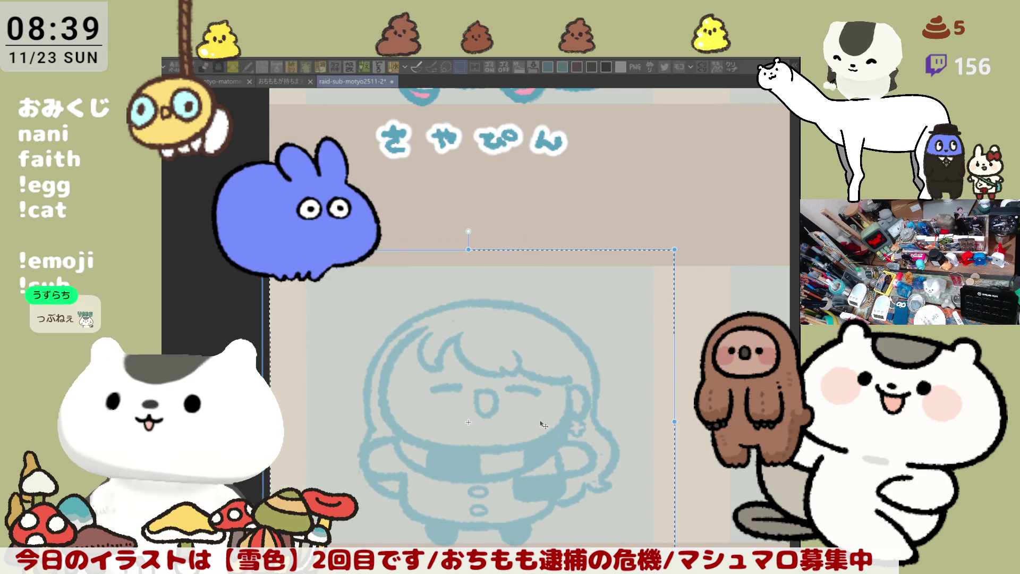
{"action": "left_click_drag", "start_coordinate": [676, 247], "coordinate": [681, 244]}
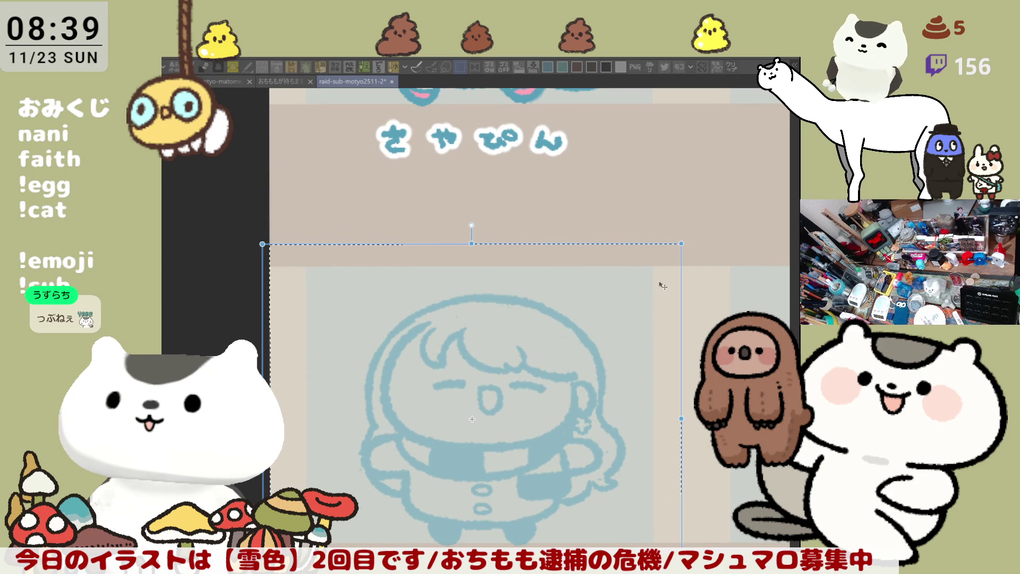
{"action": "key", "text": "Return"}
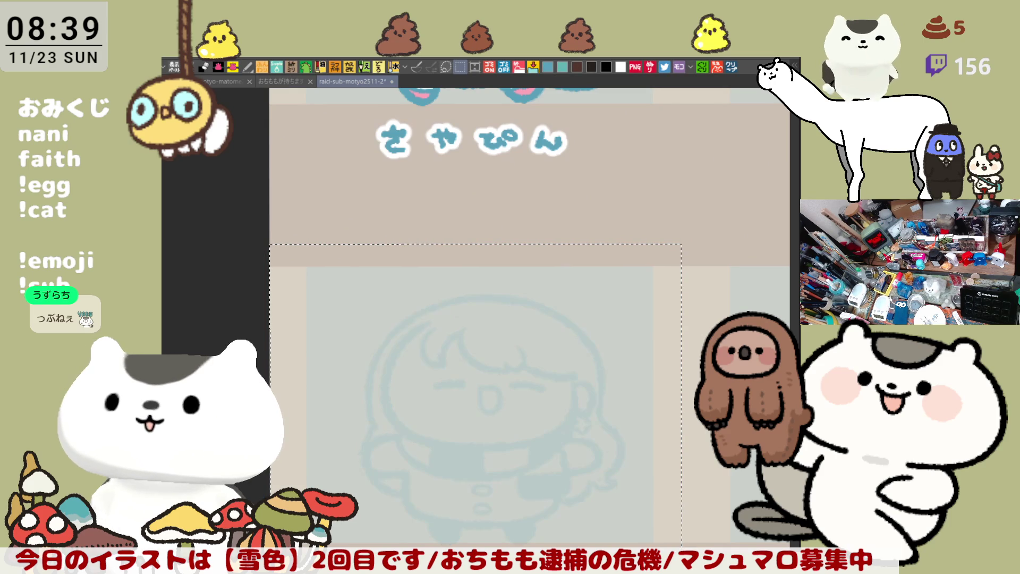
{"action": "key", "text": "ctrl+z"}
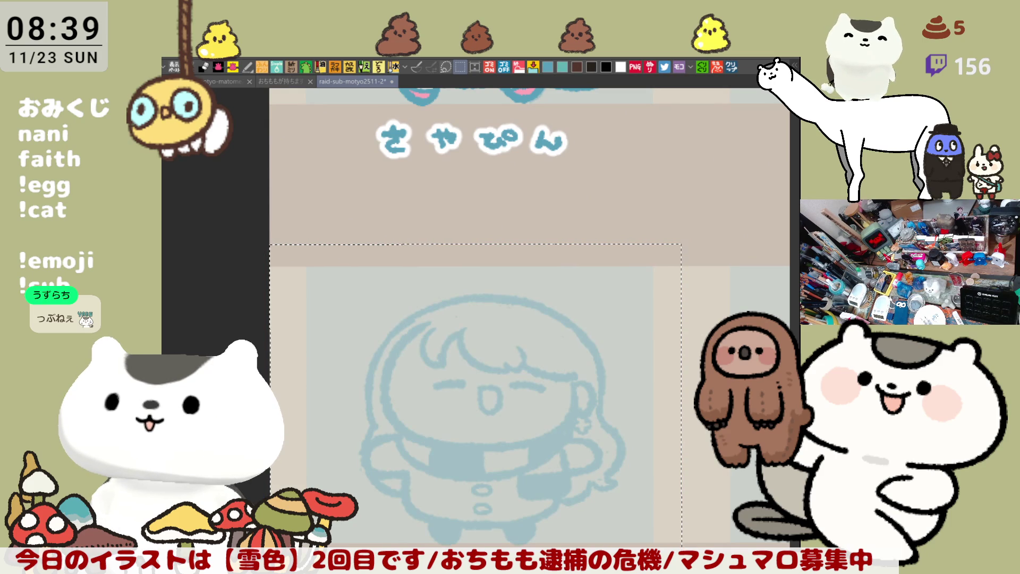
{"action": "key", "text": "ctrl+d"}
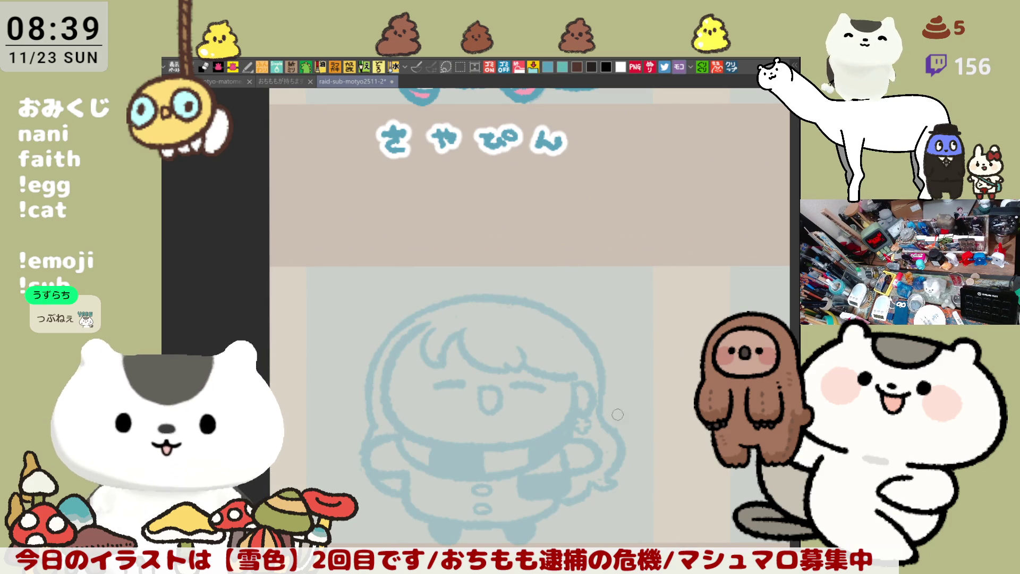
{"action": "left_click_drag", "start_coordinate": [538, 362], "coordinate": [531, 315]}
{"action": "scroll", "coordinate": [532, 315], "scroll_direction": "up", "scroll_amount": 2}
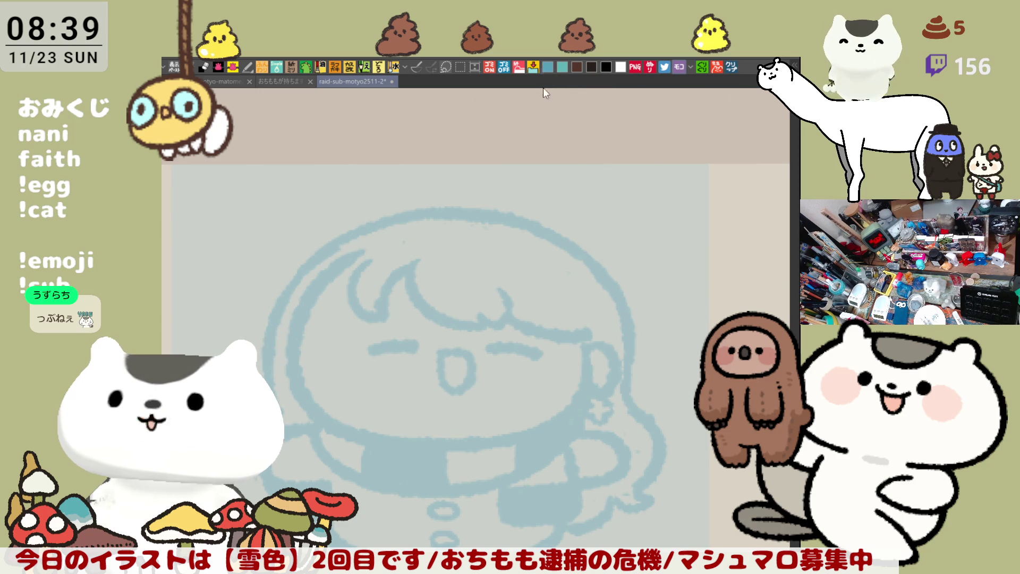
Trace the dark-blue fringe line over the pale sketch, retrying the stroke until clean.
{"action": "left_click_drag", "start_coordinate": [490, 342], "coordinate": [510, 287]}
{"action": "left_click_drag", "start_coordinate": [427, 195], "coordinate": [491, 263]}
{"action": "key", "text": "ctrl+z"}
{"action": "left_click_drag", "start_coordinate": [420, 198], "coordinate": [481, 263]}
{"action": "key", "text": "ctrl+z"}
{"action": "left_click_drag", "start_coordinate": [419, 196], "coordinate": [471, 259]}
{"action": "key", "text": "ctrl+z"}
{"action": "left_click_drag", "start_coordinate": [418, 197], "coordinate": [487, 254]}
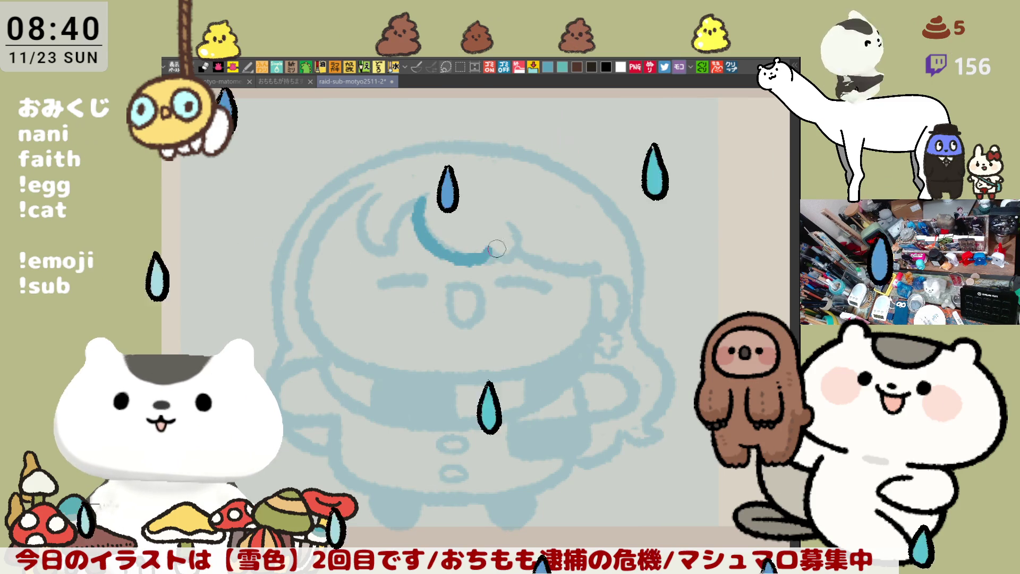
{"action": "left_click_drag", "start_coordinate": [488, 254], "coordinate": [513, 224]}
{"action": "key", "text": "ctrl+z"}
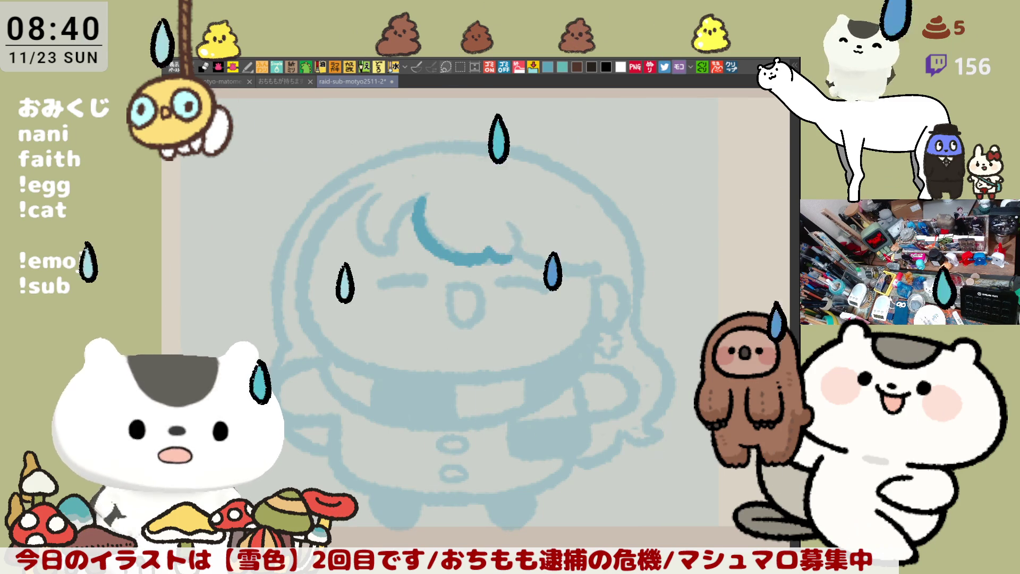